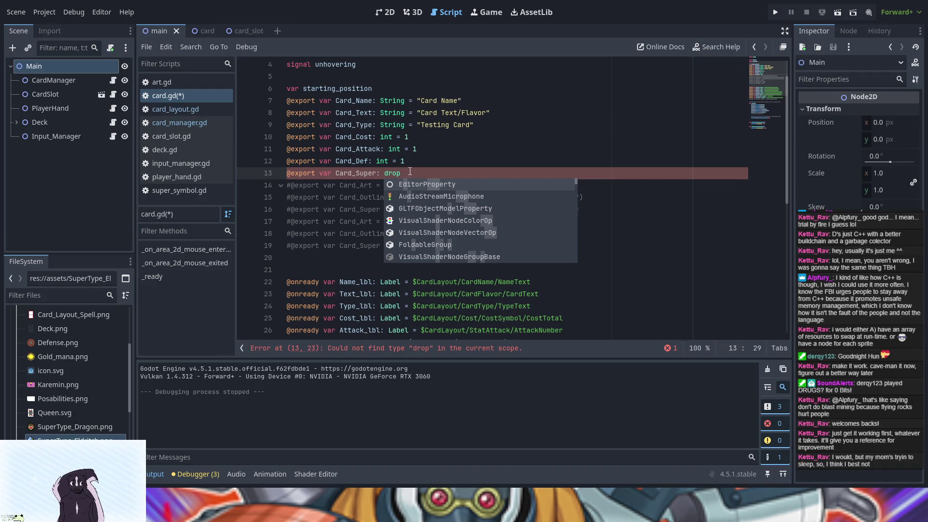
click(291, 173)
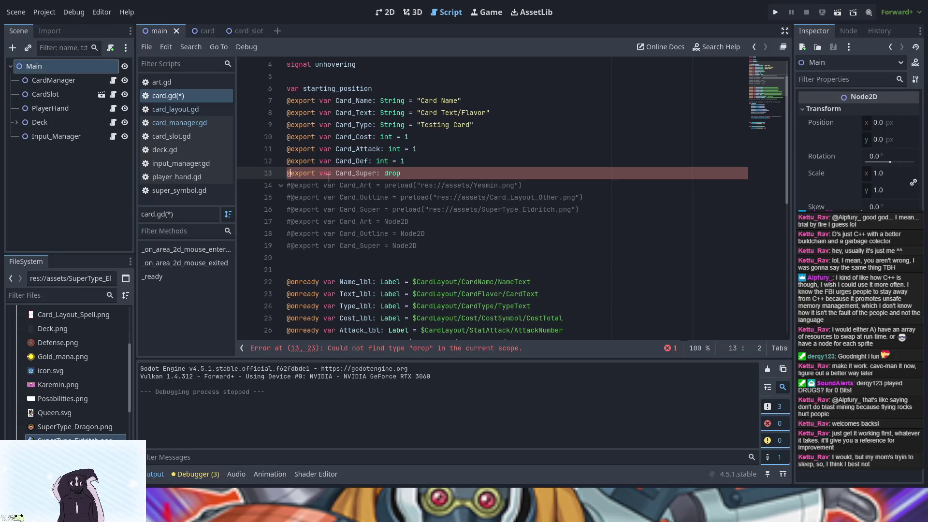
text(#)
click(417, 164)
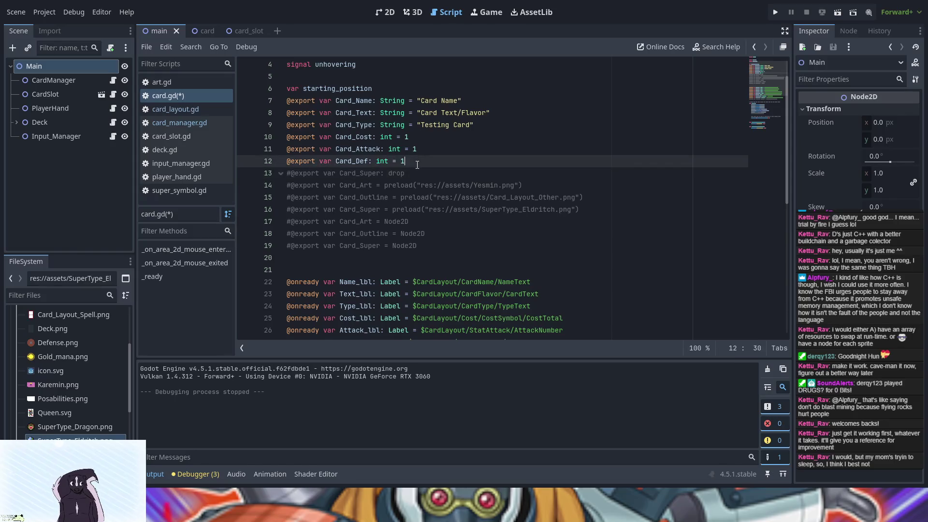
text(@export var a = [1, 2, 3])
click(404, 161)
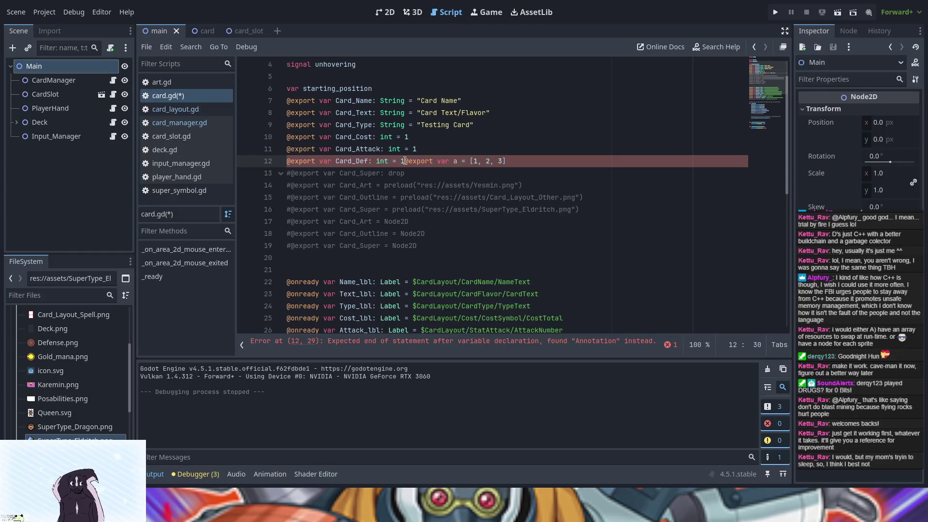
key(Return)
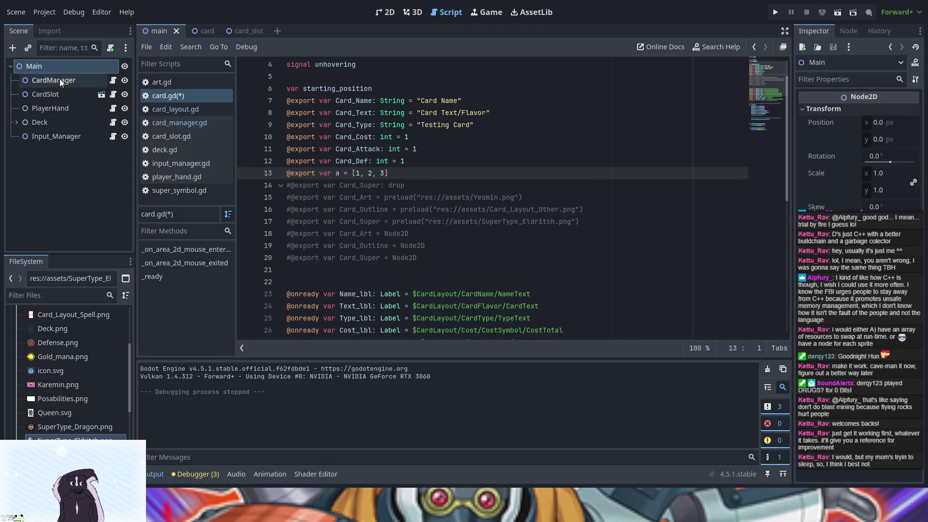
Switch to the card scene and select the Card node's exported A array property
click(52, 80)
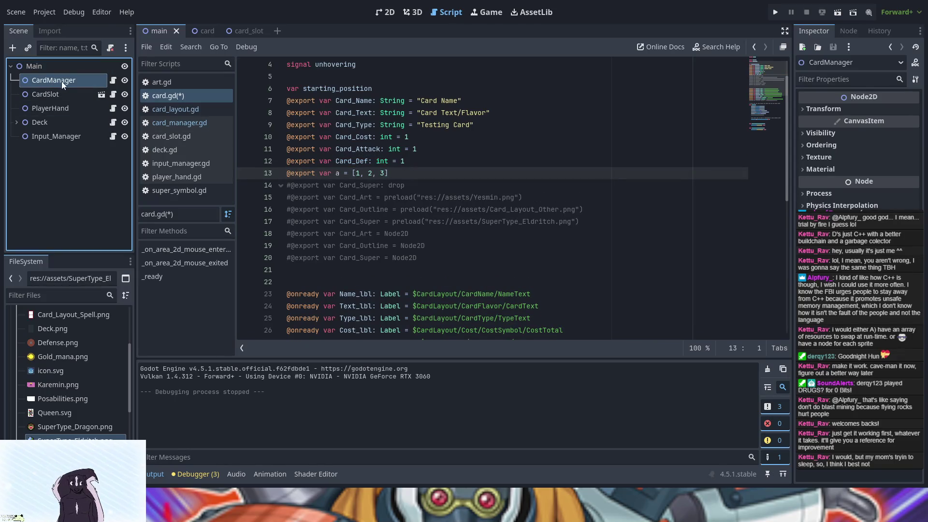
click(202, 28)
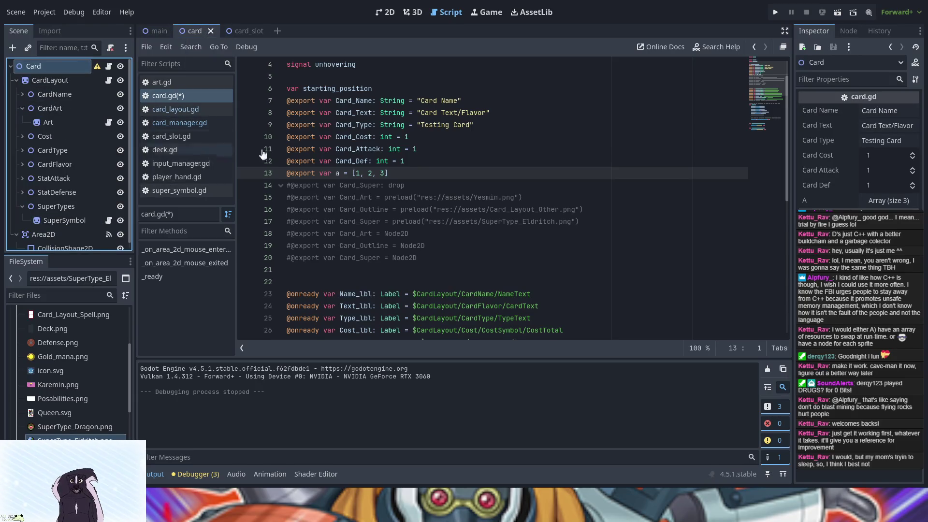
click(897, 205)
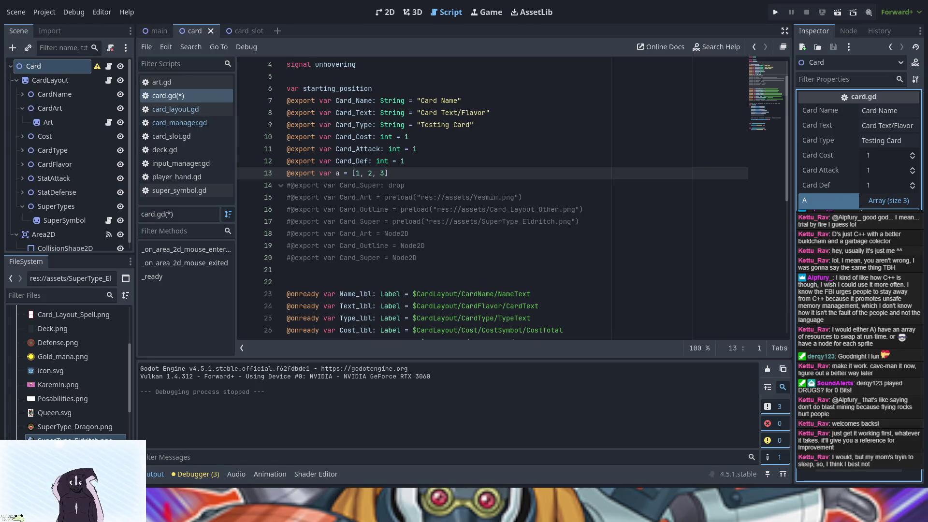
Resize the A array in the Inspector, then revert it to its default size 3
key(ctrl+shift+z)
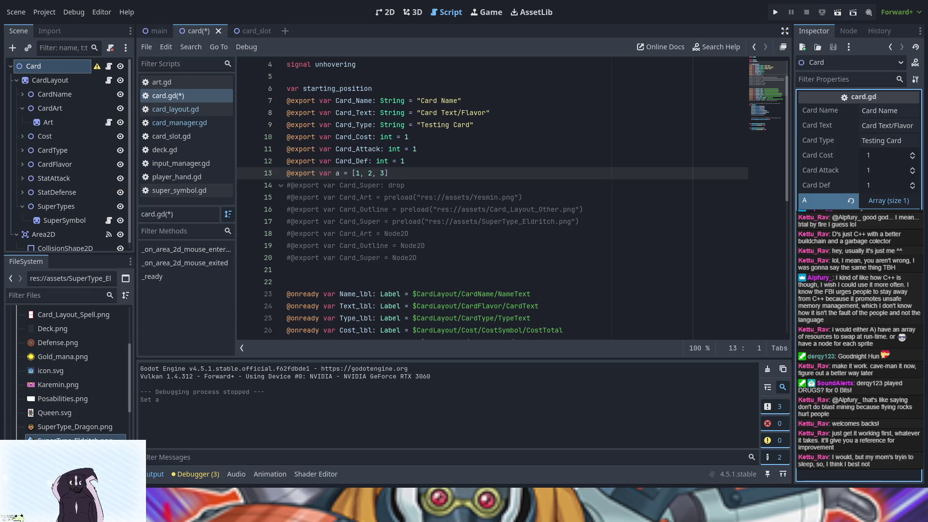
key(ctrl+z)
click(850, 200)
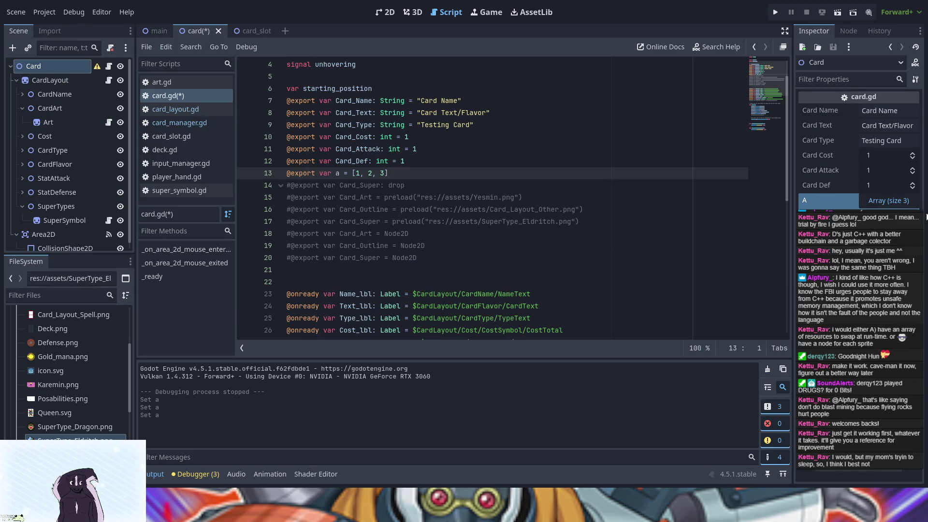
key(ctrl+z)
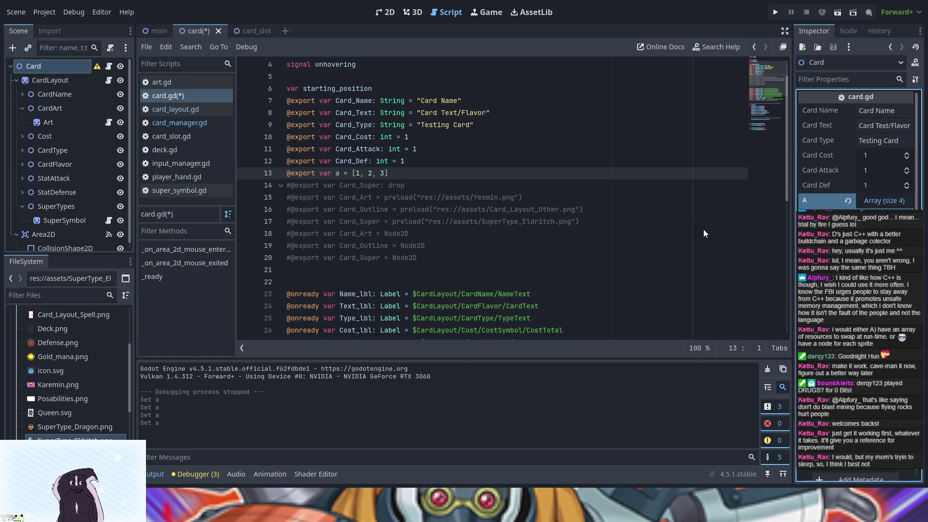
shift+click(715, 234)
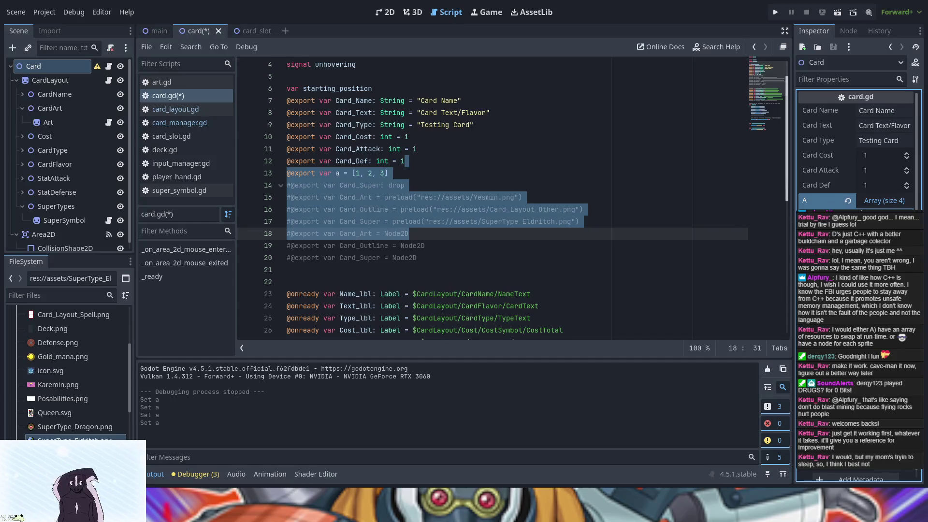
click(850, 200)
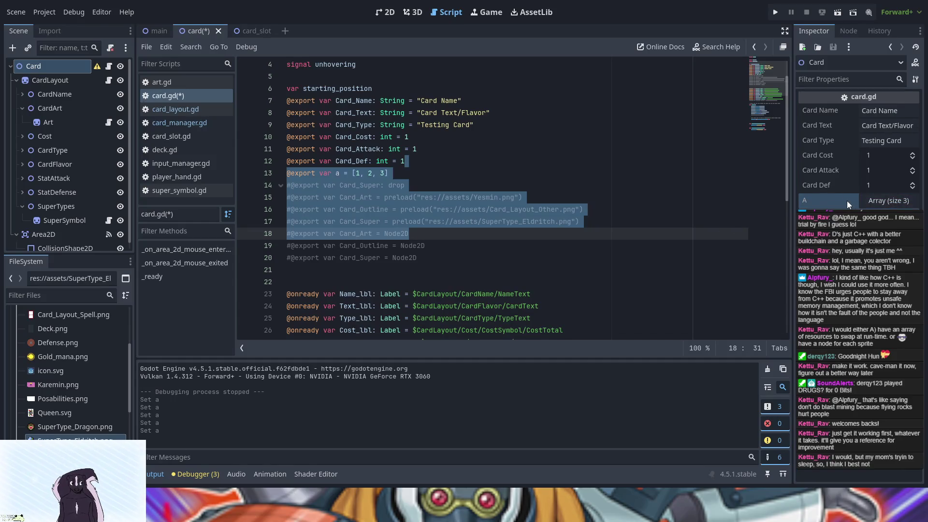
click(412, 172)
drag(412, 173, 289, 173)
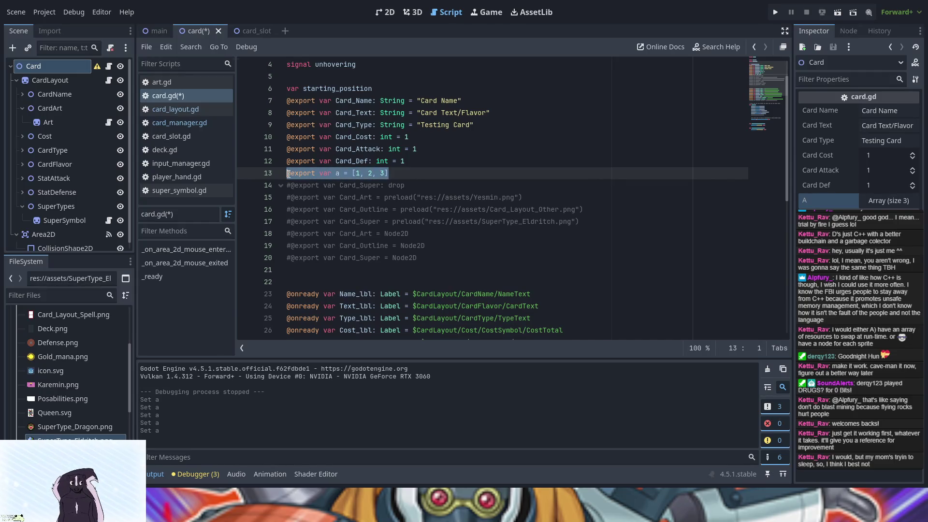
click(393, 174)
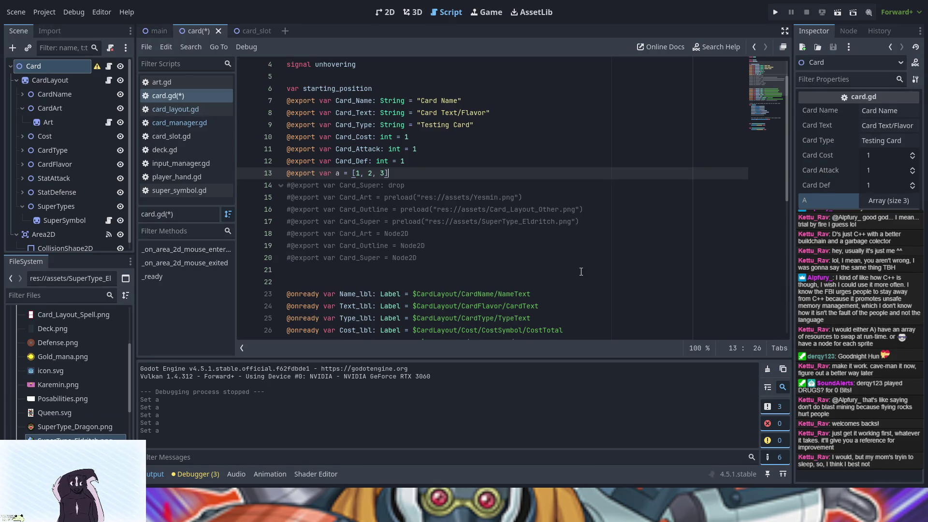
key(Return)
text(@export var textures: Array[Texture] = [])
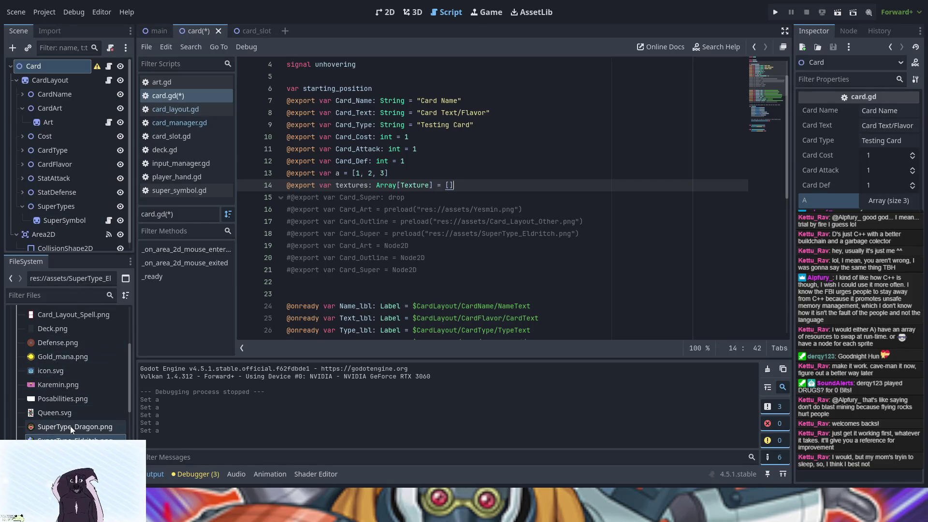
Drop the SuperType_Dragon, SuperType_Eldritch and SuperType_Humanoid.png paths into the textures array
mouse_move(70, 425)
mouse_down()
mouse_move(474, 167)
mouse_move(449, 186)
mouse_up()
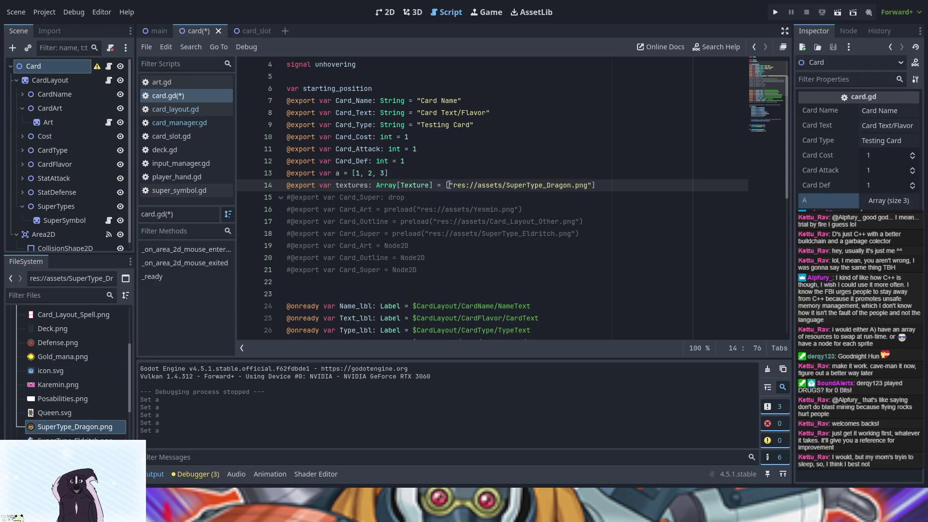
text(,)
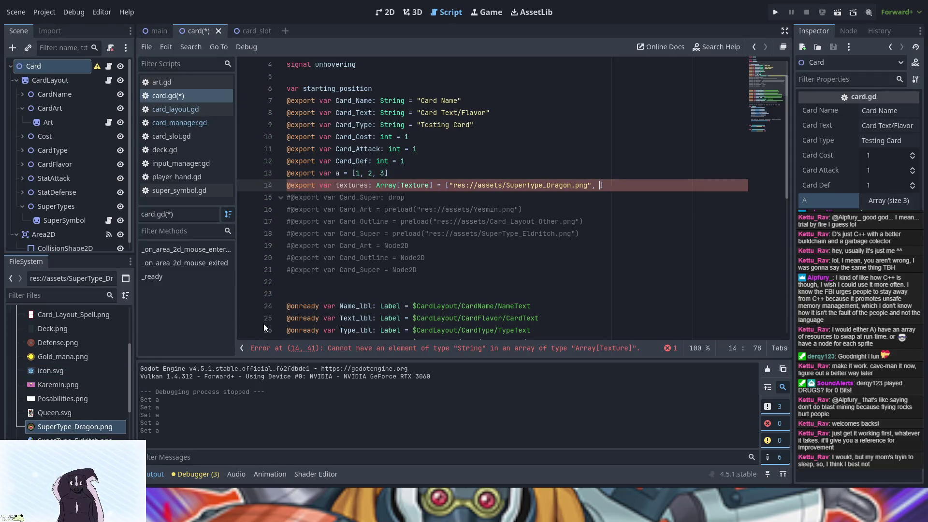
mouse_move(72, 438)
mouse_down()
mouse_move(578, 188)
mouse_move(600, 186)
mouse_up()
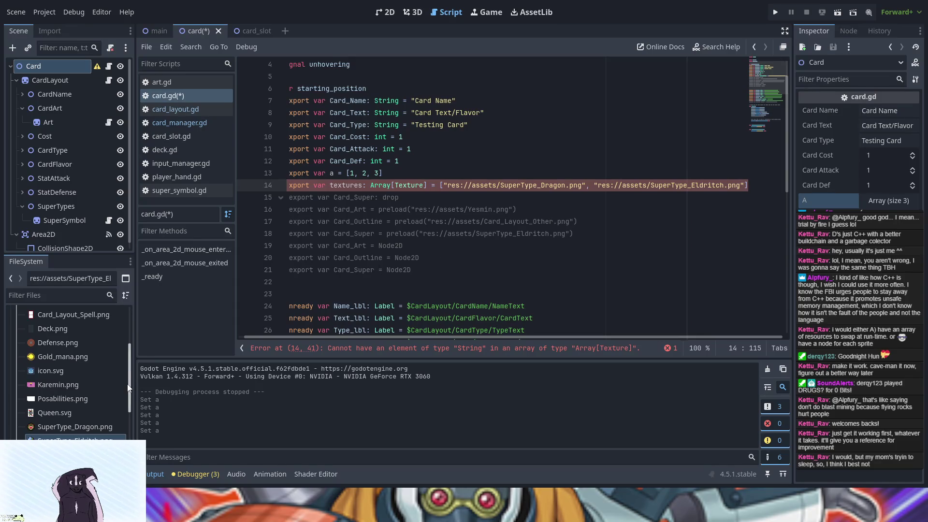
text(,)
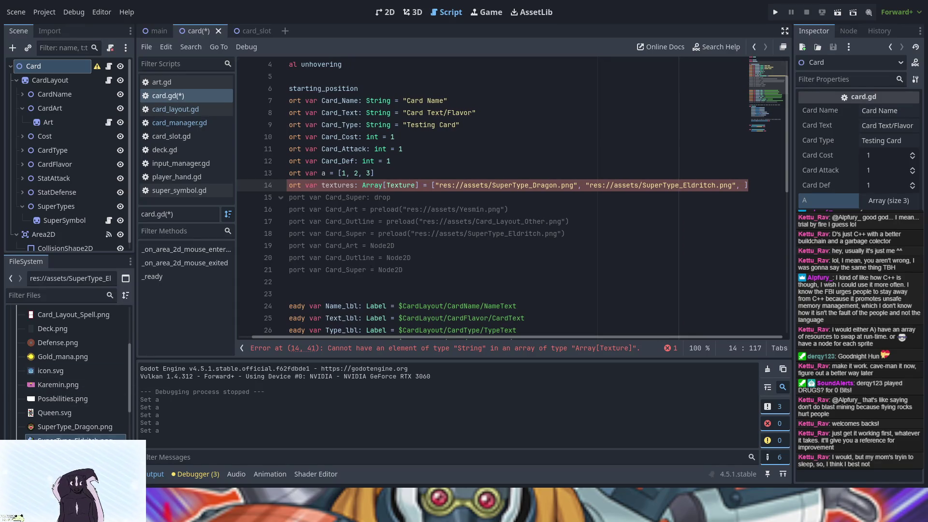
mouse_move(72, 452)
mouse_down()
mouse_move(603, 298)
mouse_move(746, 210)
mouse_move(749, 180)
mouse_move(744, 188)
mouse_up()
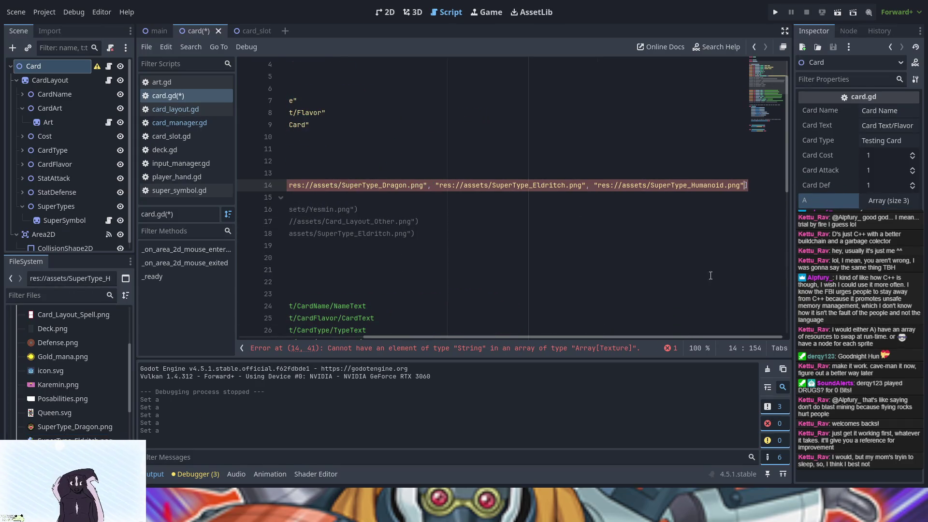
Delete the test texture paths, leaving the textures array empty
click(828, 200)
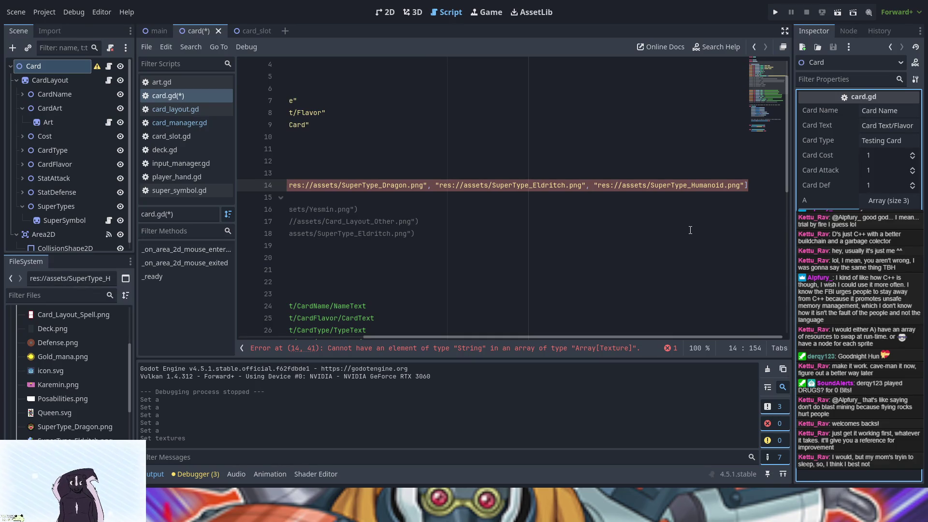
key(ctrl+z)
click(336, 189)
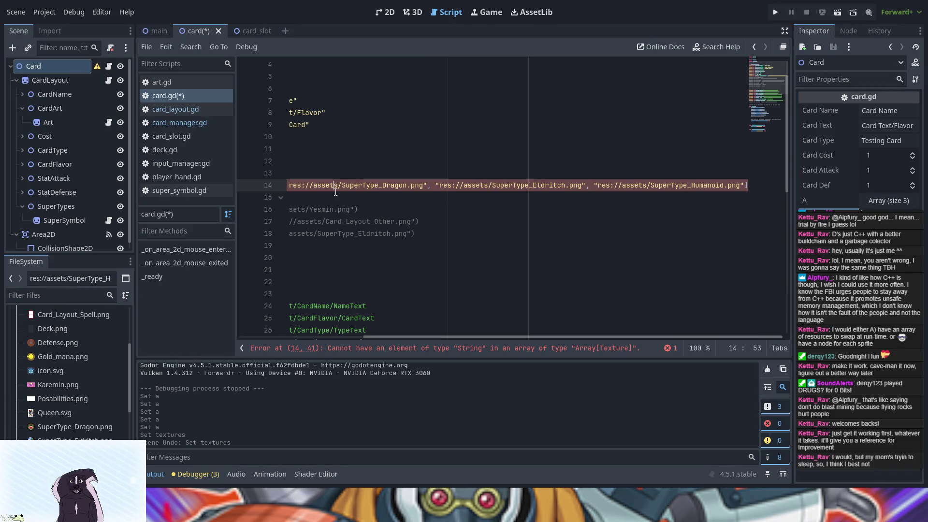
key(Left)
key(Left)
key(Left)
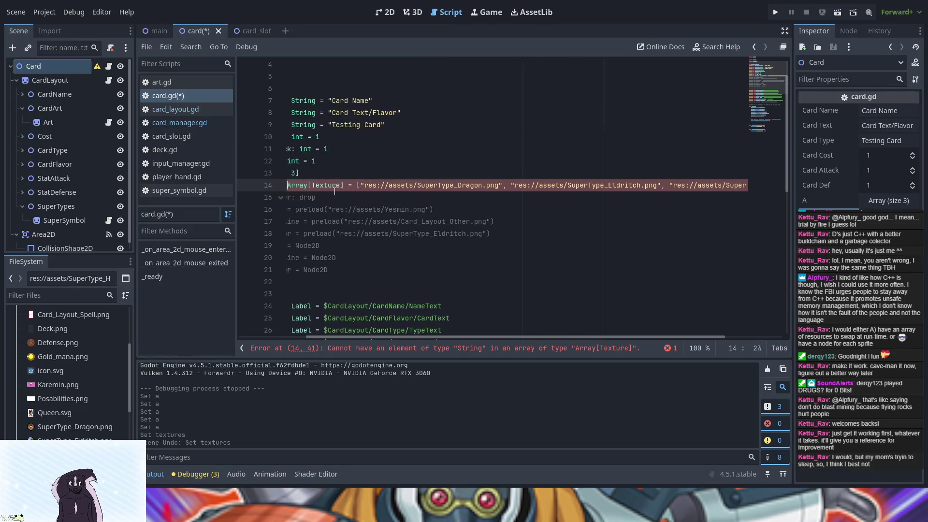
click(479, 188)
key(shift+End)
key(Delete)
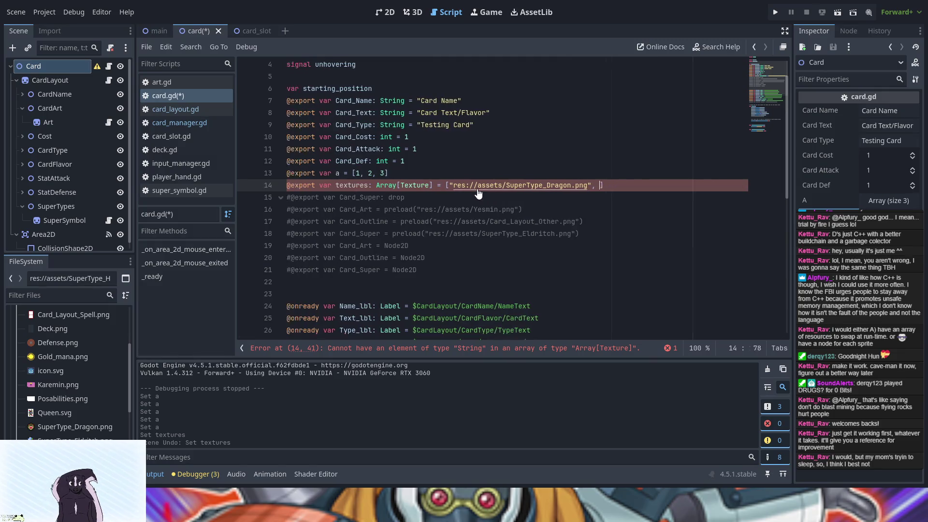
key(ctrl+BackSpace)
key(ctrl+BackSpace)
key(ctrl+BackSpace)
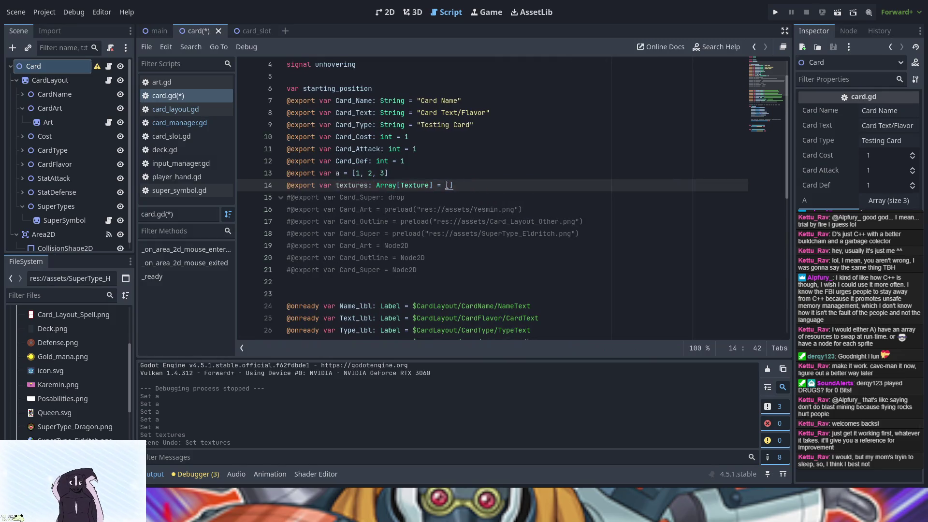
key(Left)
text(1)
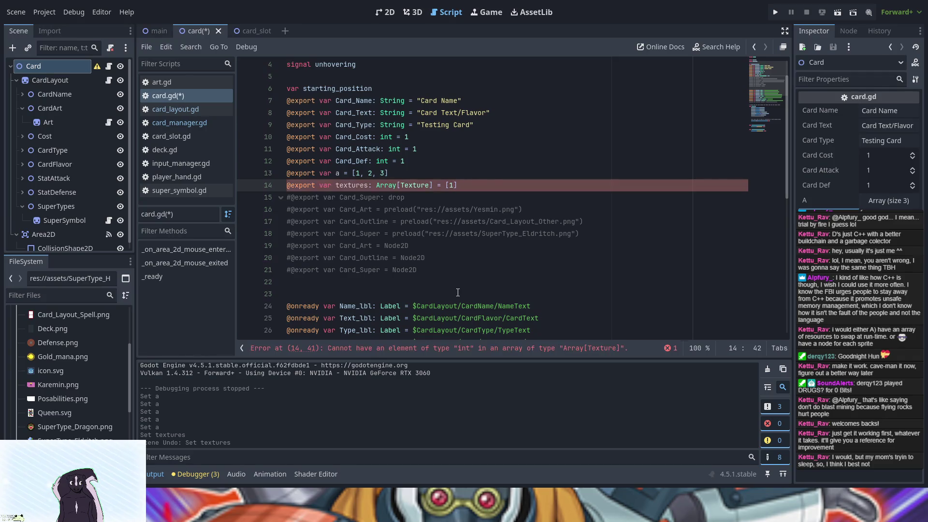
key(BackSpace)
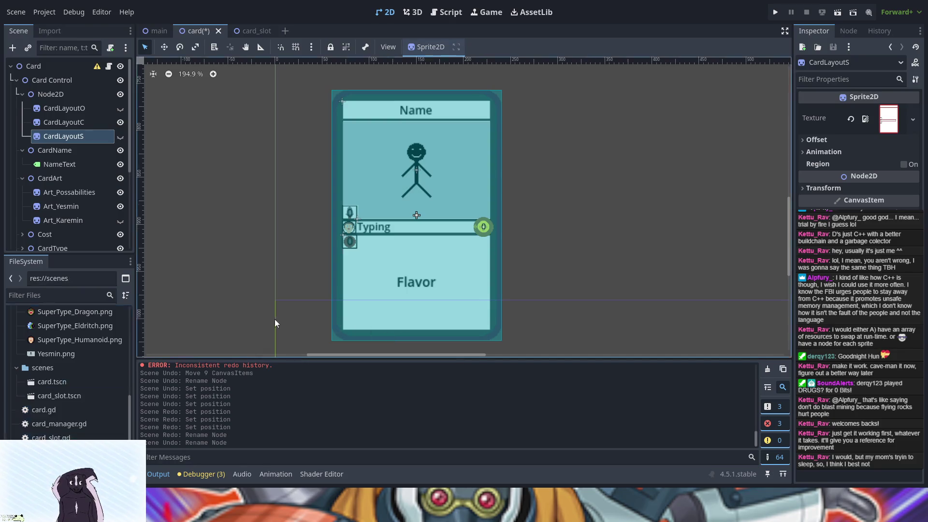
Switch from the 2D card scene to the Script workspace showing card.gd
scroll(65, 386, down, 1)
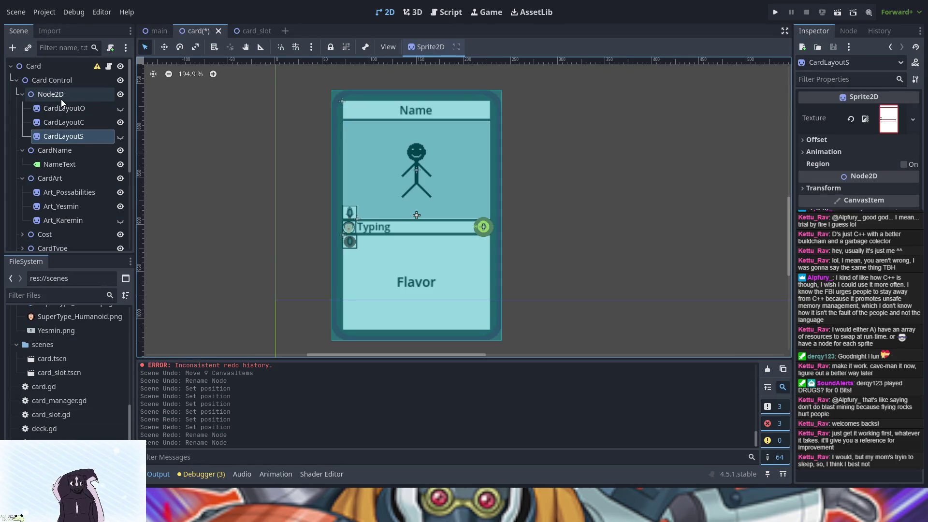
key(ctrl+z)
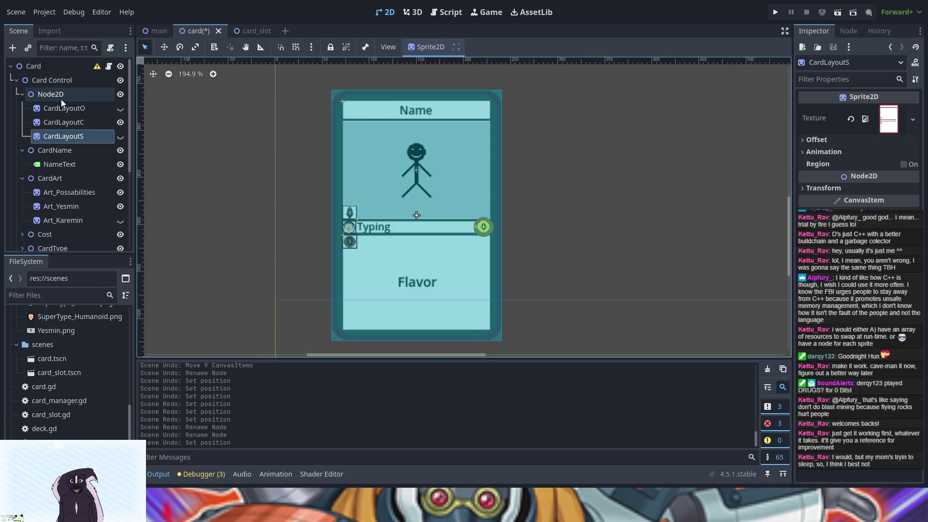
key(ctrl+shift+z)
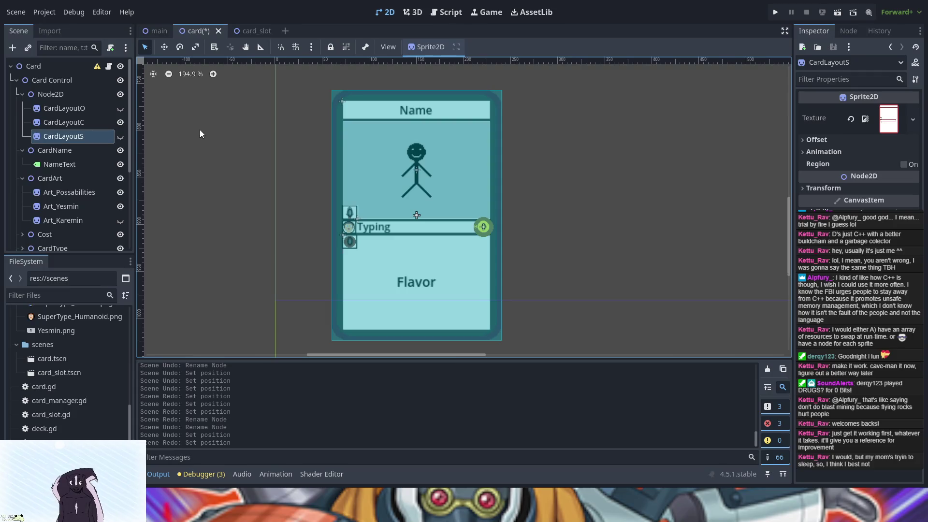
click(449, 12)
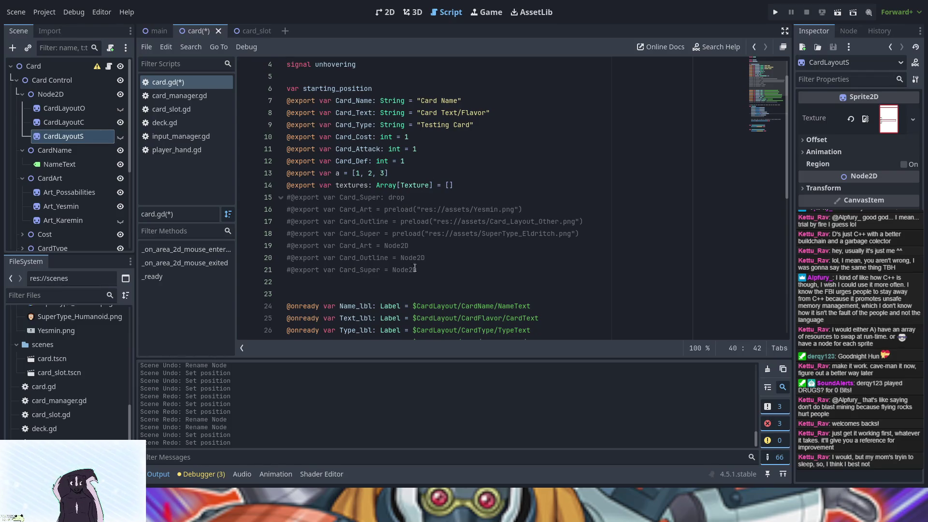
Open a new indented line after the Def_lbl.set_text assignment in _ready
scroll(421, 259, down, 9)
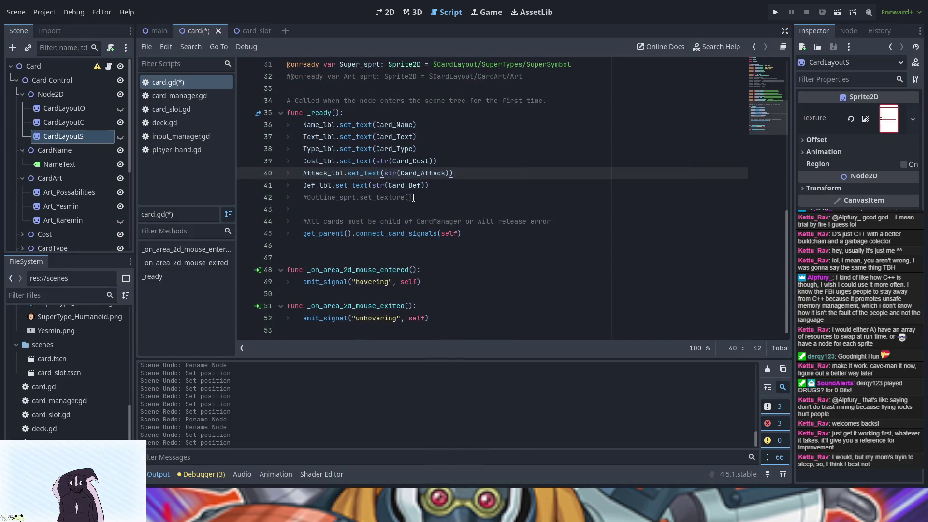
click(437, 186)
scroll(396, 198, up, 5)
scroll(391, 200, up, 2)
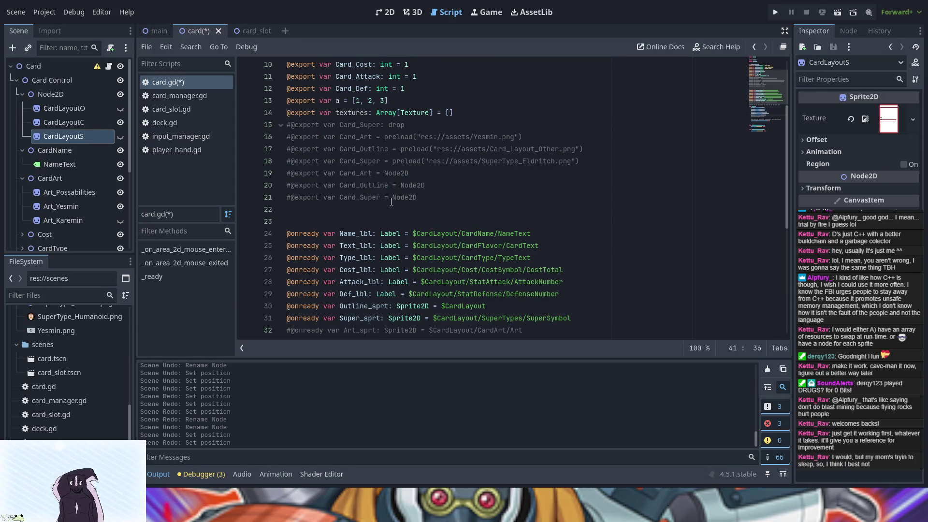
scroll(392, 201, down, 6)
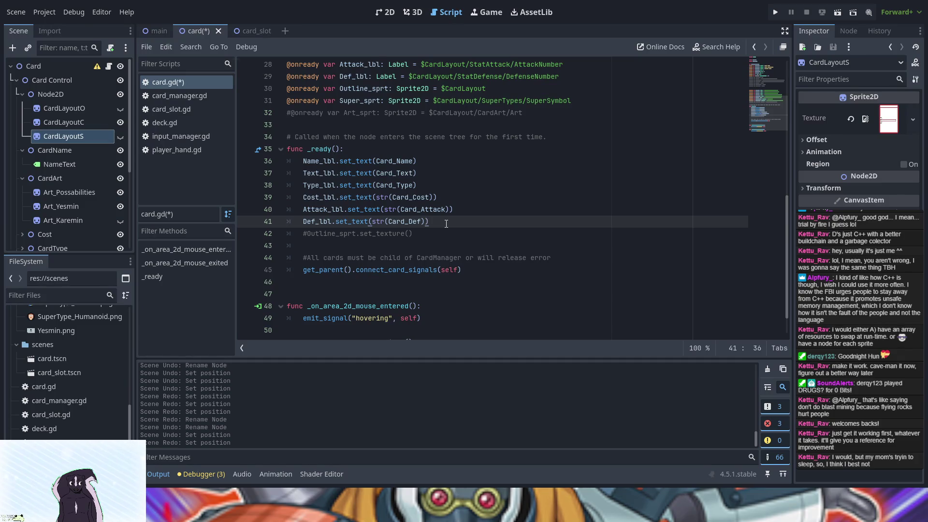
key(Return)
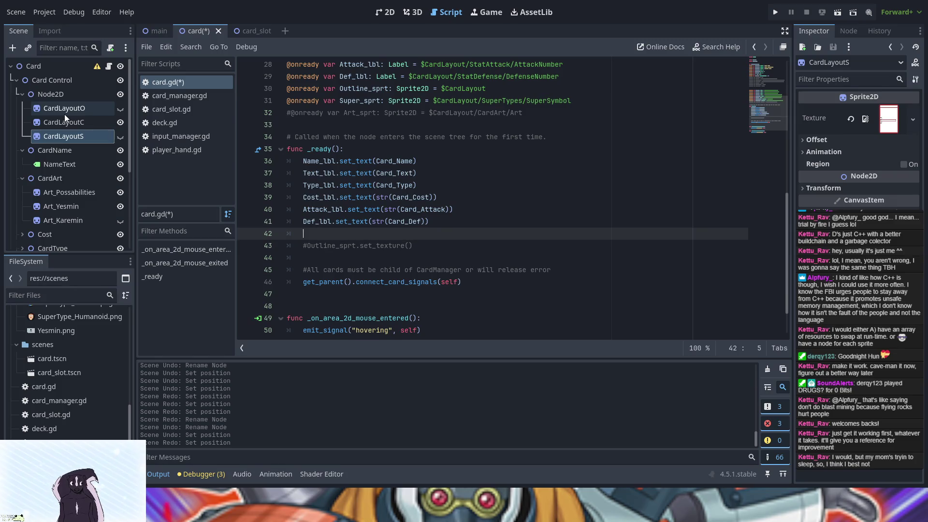
Drop the CardLayoutO node path onto line 42 and append .visibility to it
drag(53, 109, 325, 235)
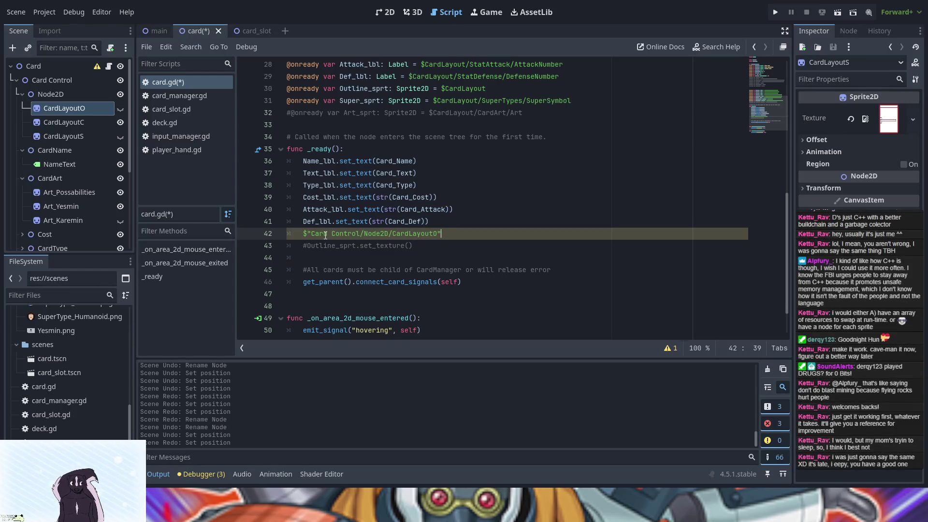
text(.fal)
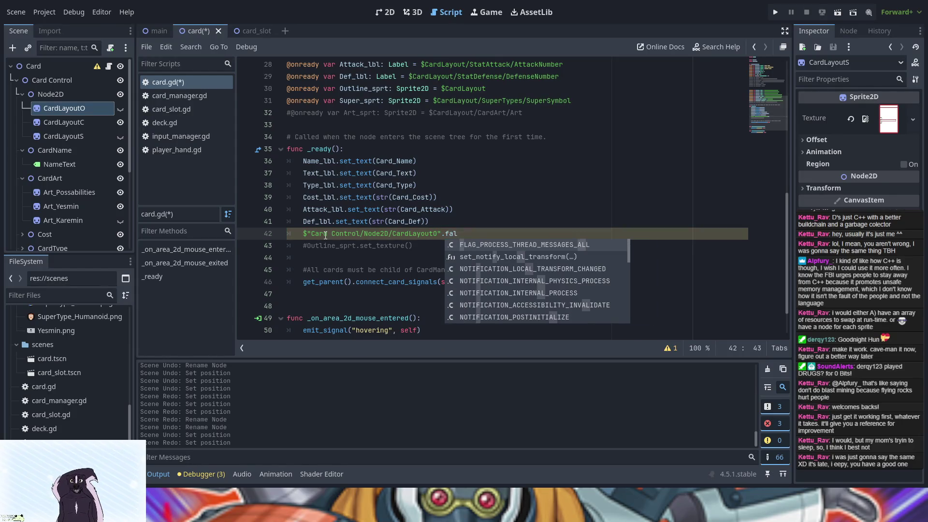
key(BackSpace)
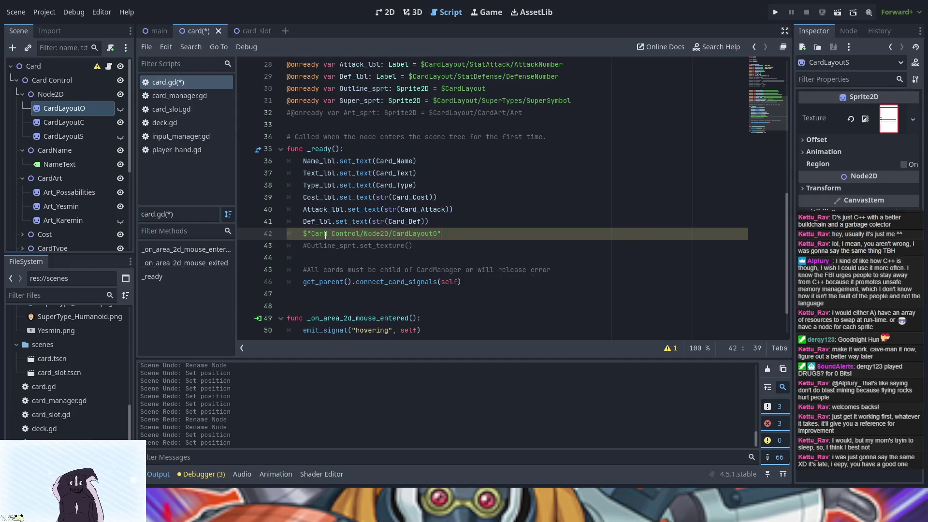
text(.vsi)
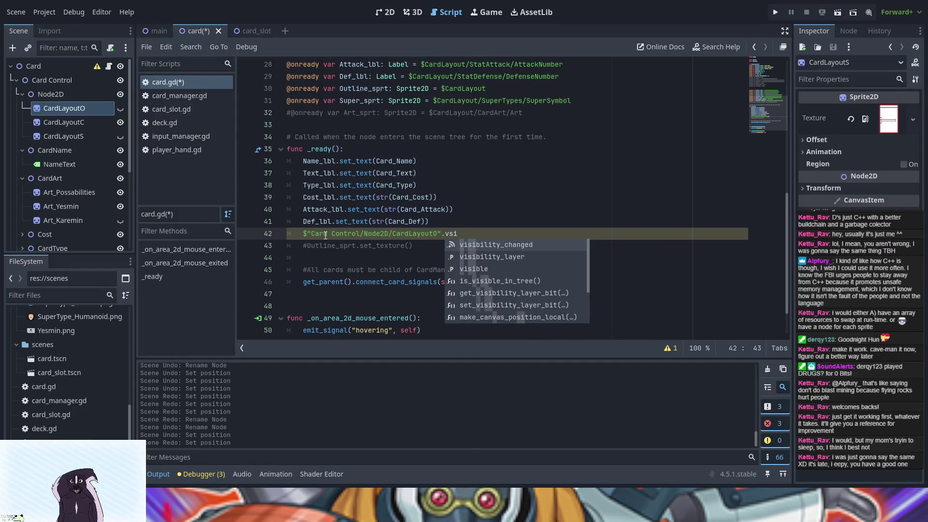
key(BackSpace)
key(BackSpace)
text(is)
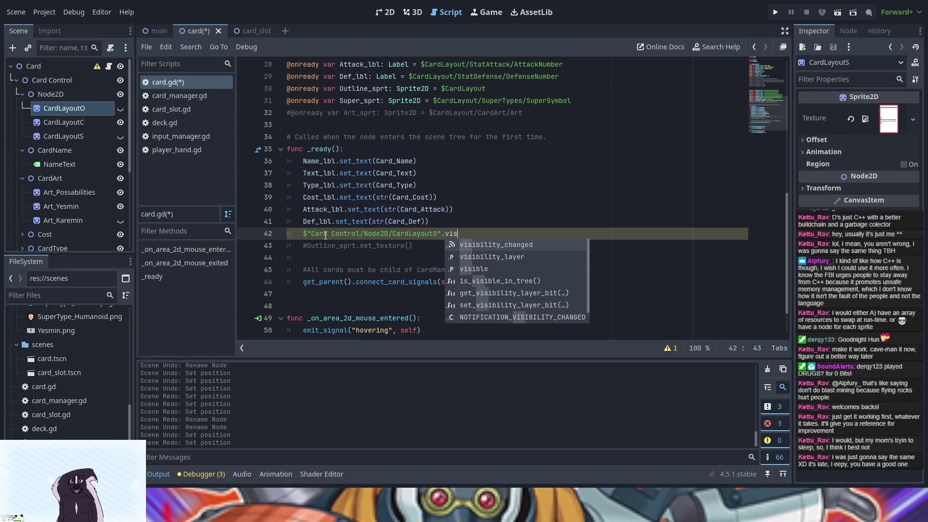
text(i)
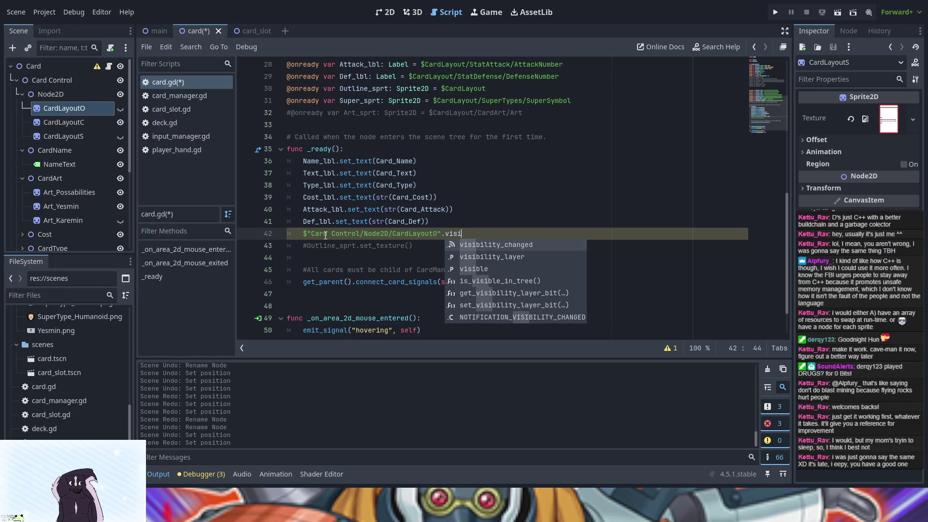
text(bility_)
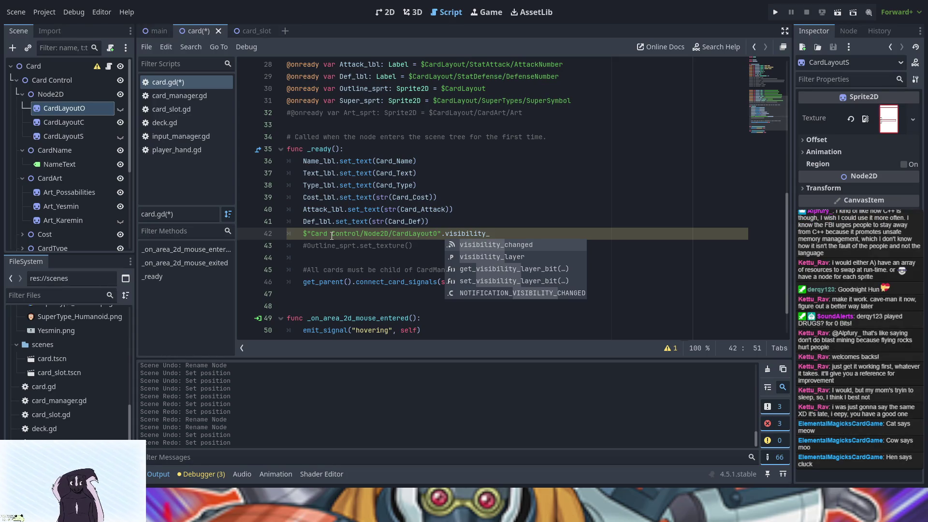
key(BackSpace)
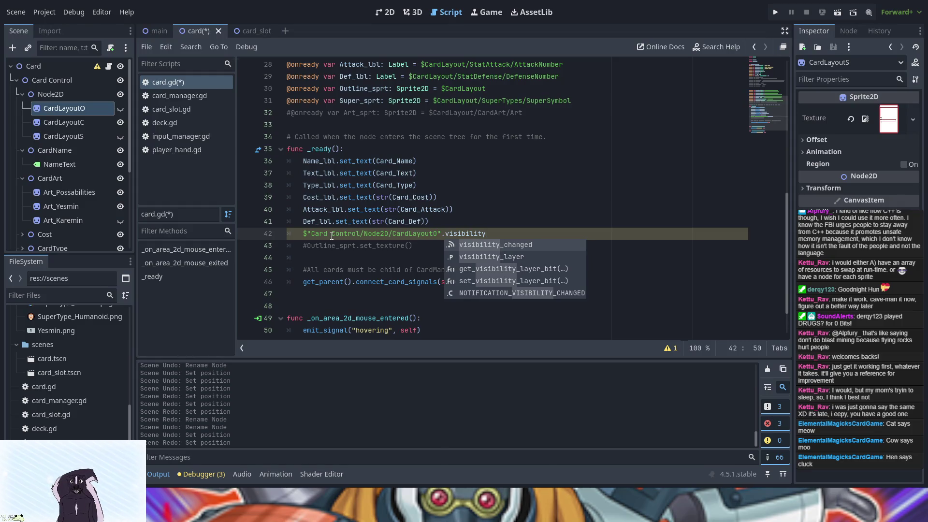
Assign true to CardLayoutO's visibility on line 42
text(.)
text(=)
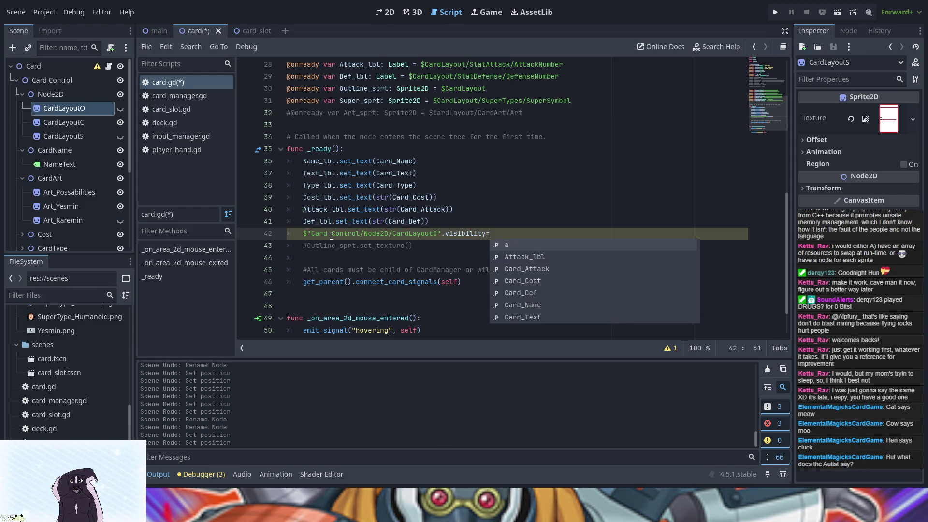
text(fa)
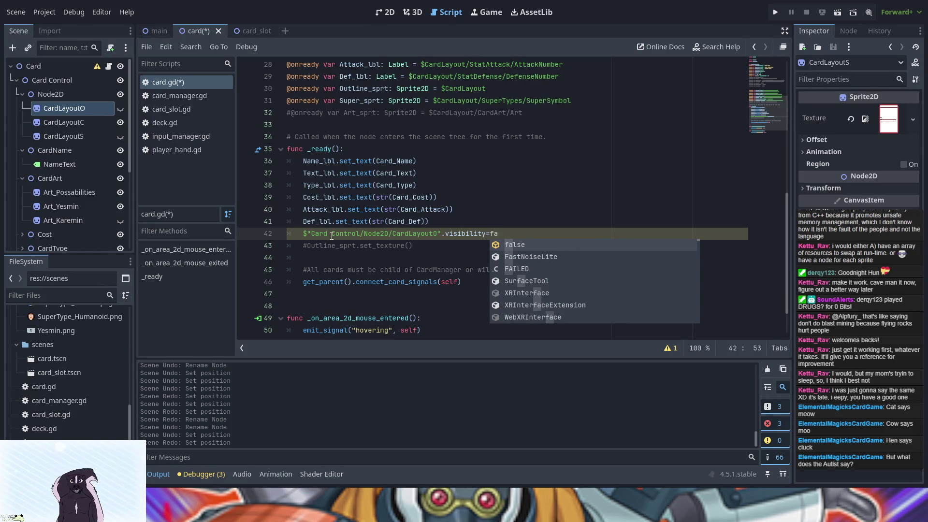
key(Return)
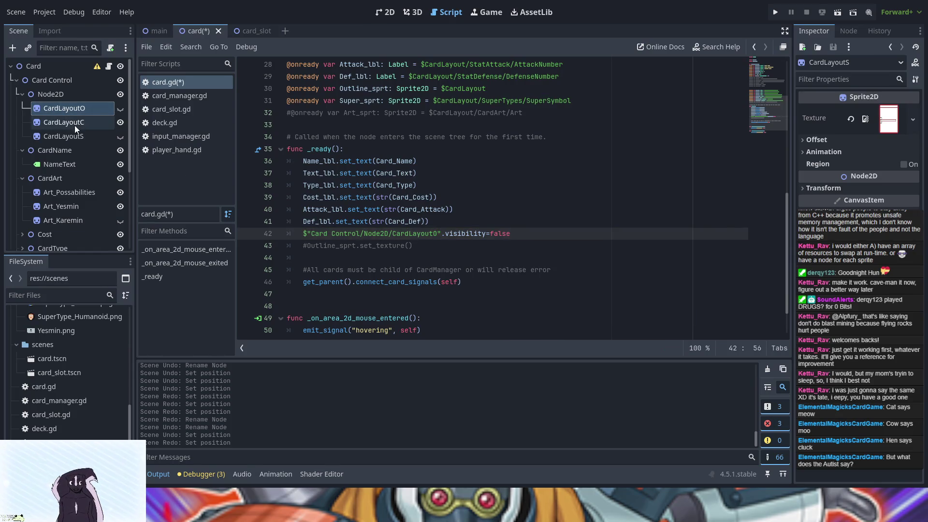
scroll(97, 155, down, 2)
scroll(93, 147, up, 1)
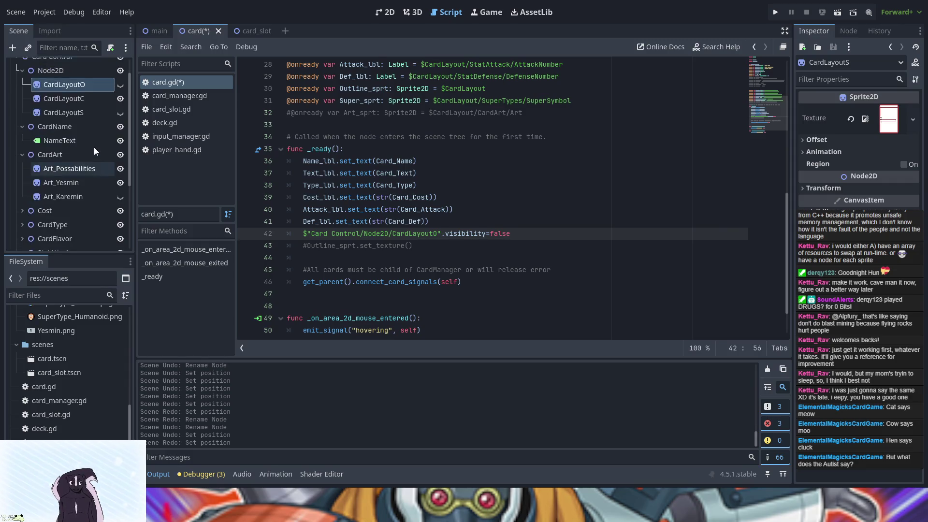
scroll(94, 147, up, 1)
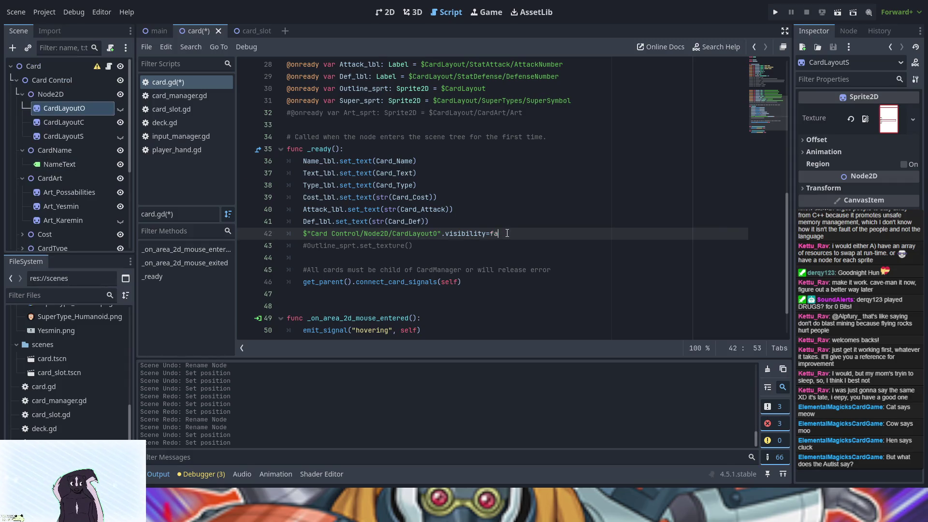
text(true)
click(68, 121)
Add $"Card Control/Node2D/CardLayoutC".visibility=false on line 43
click(523, 234)
key(Return)
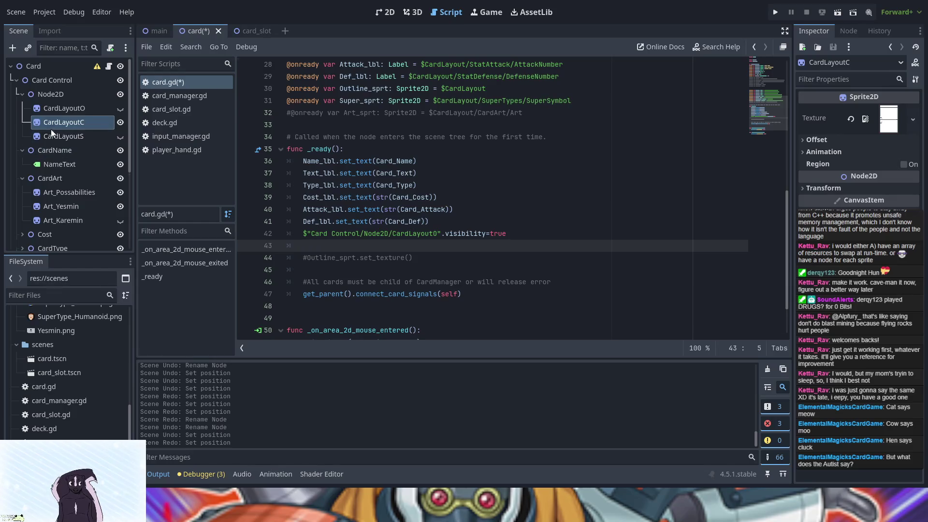
double_click(456, 234)
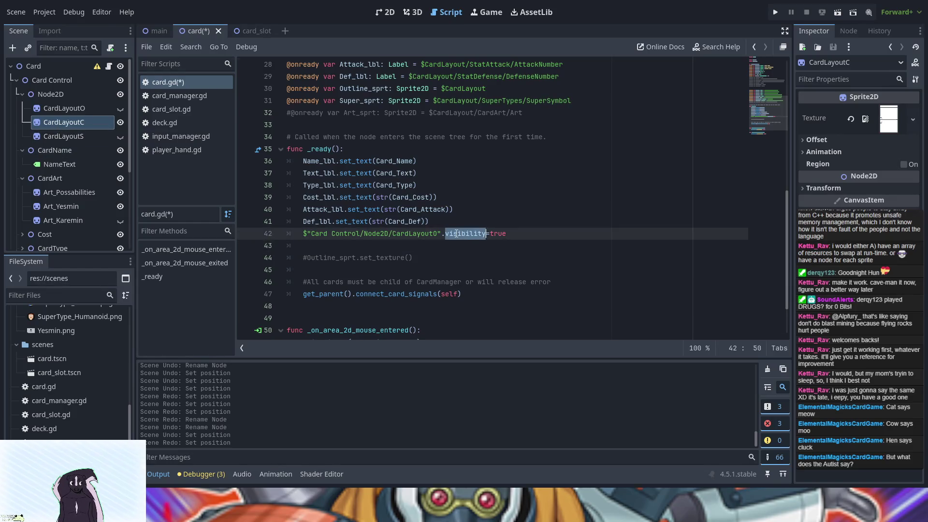
double_click(450, 234)
mouse_move(66, 120)
mouse_down()
mouse_move(121, 137)
mouse_move(341, 242)
mouse_up()
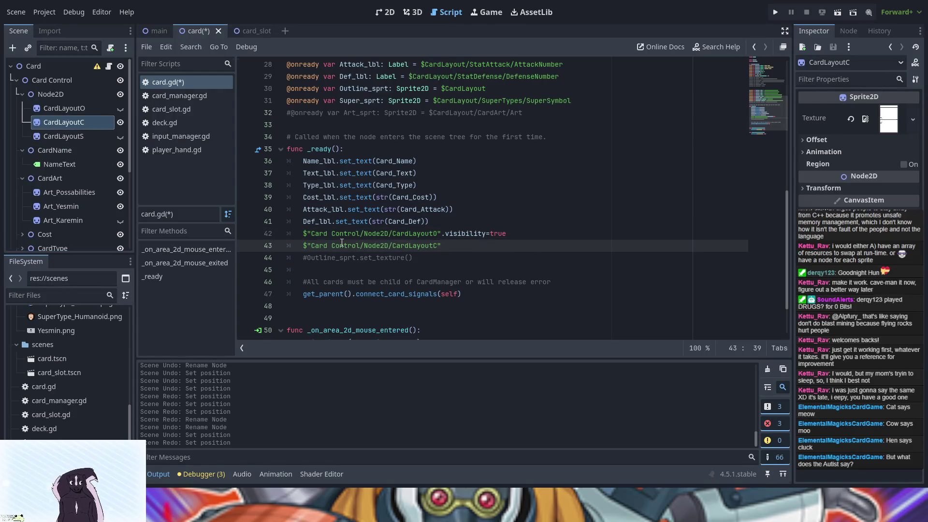
text(visibility)
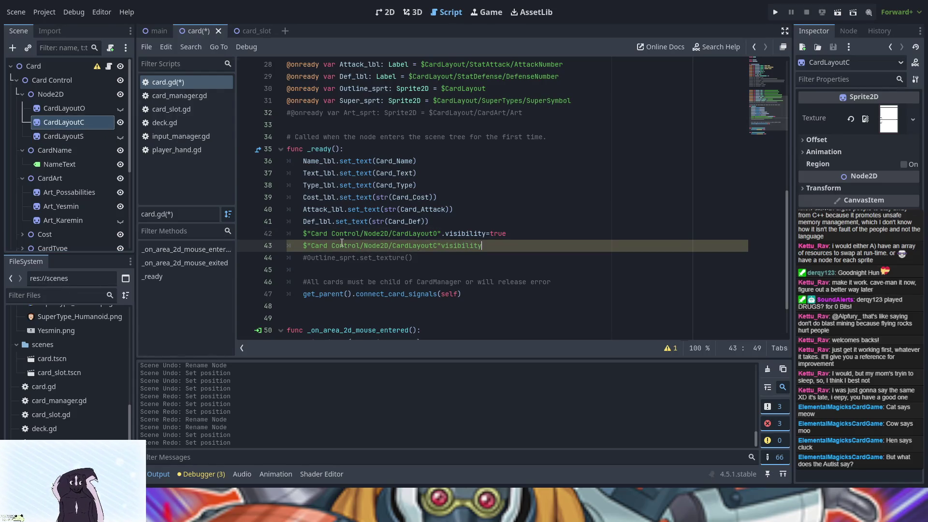
click(441, 245)
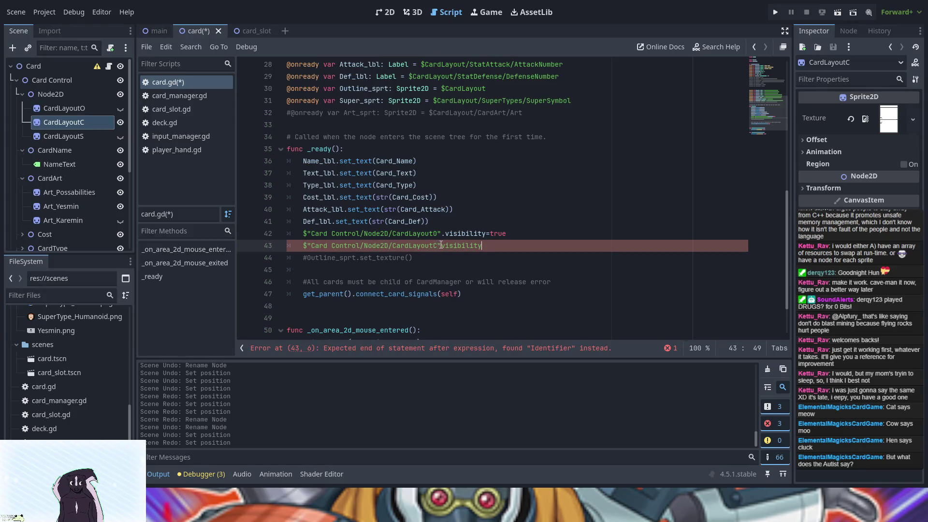
text(.)
click(506, 243)
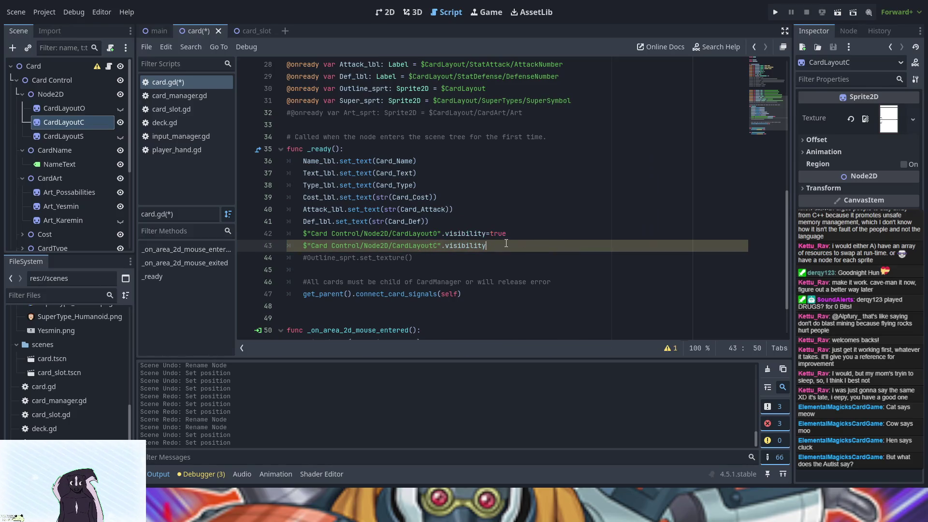
text(=)
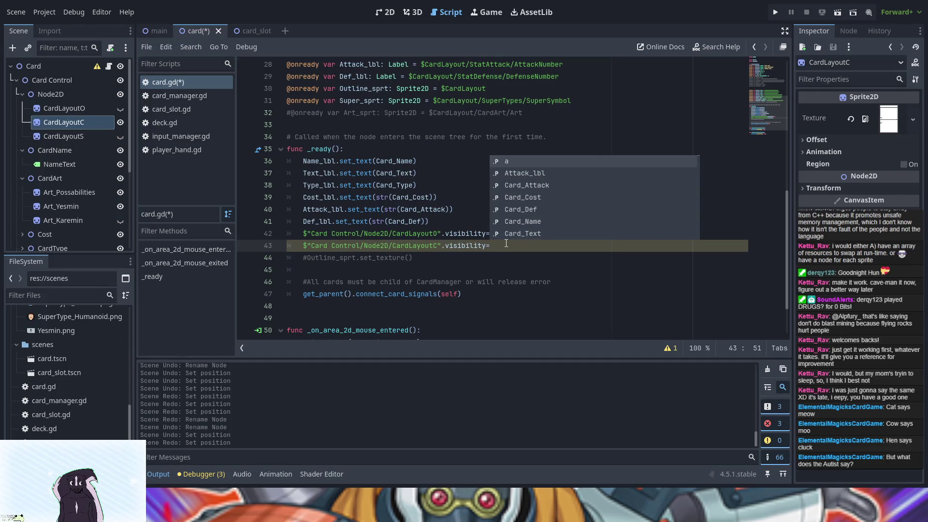
text(fa)
key(Return)
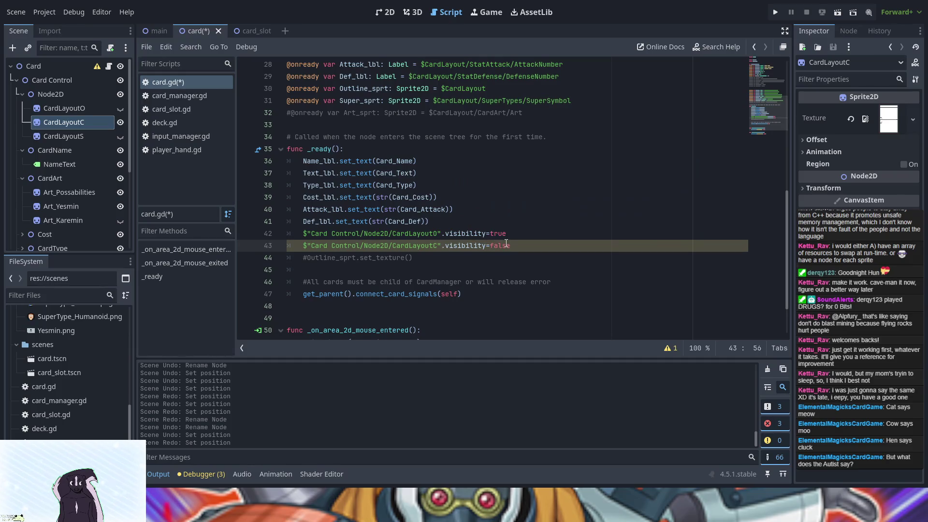
Copy .visibility=false and paste it after a CardLayoutS node path on line 44
drag(512, 247, 443, 247)
key(ctrl+c)
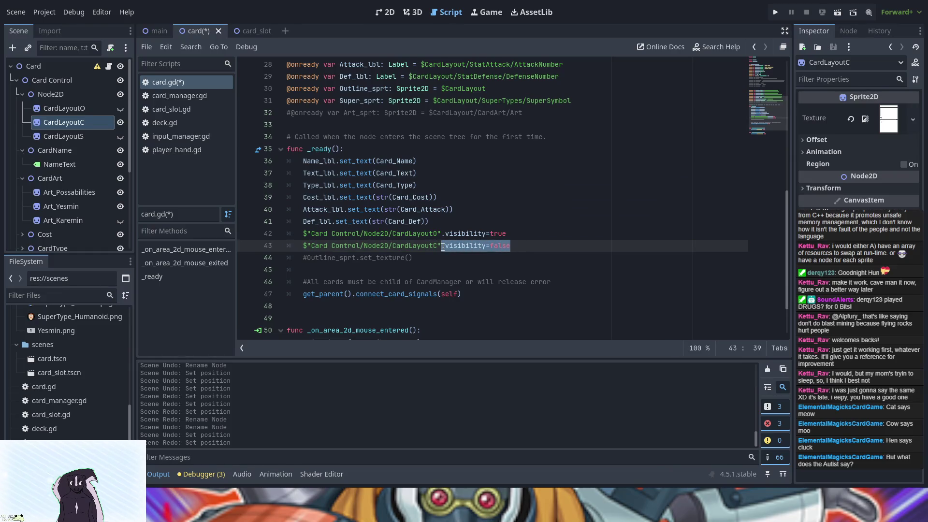
click(554, 249)
key(Return)
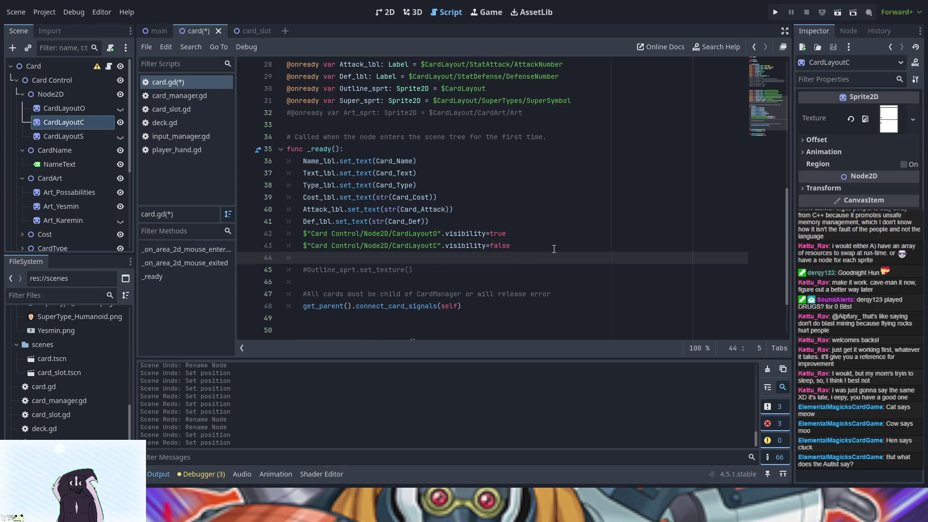
drag(63, 136, 307, 259)
key(ctrl+v)
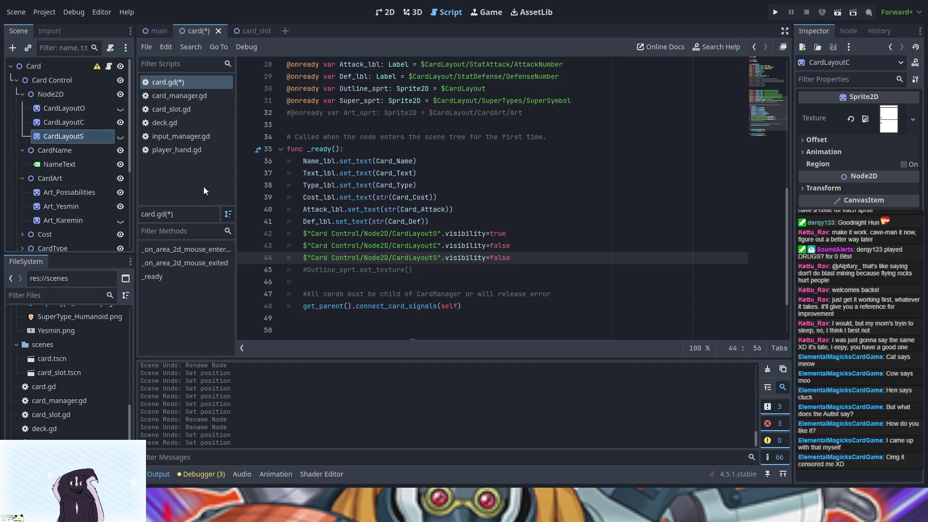
Run the project with F5 to test the card
key(F5)
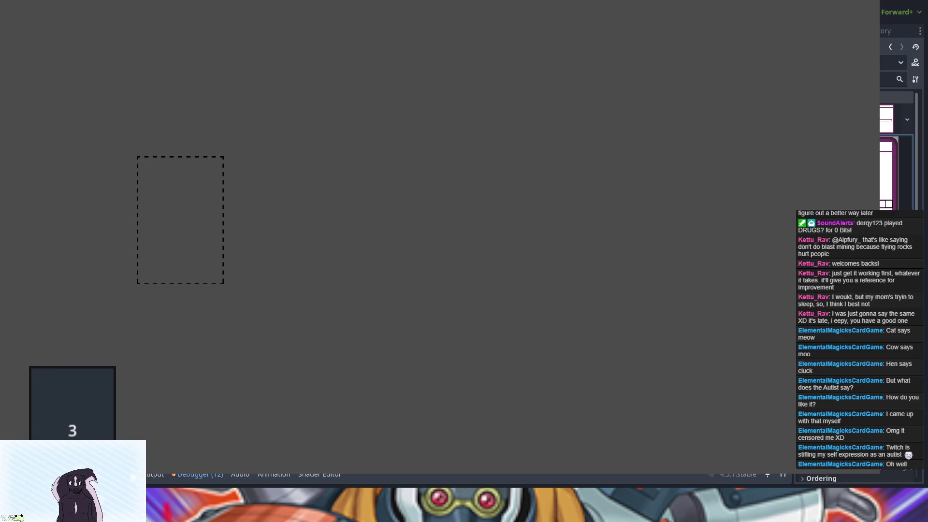
Stop the game and review the Node not found errors for the label paths
key(F8)
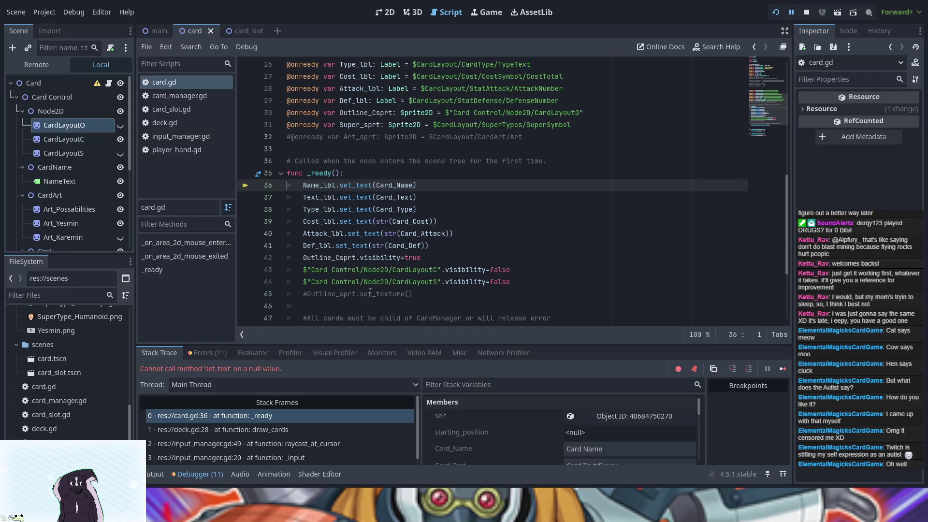
click(216, 352)
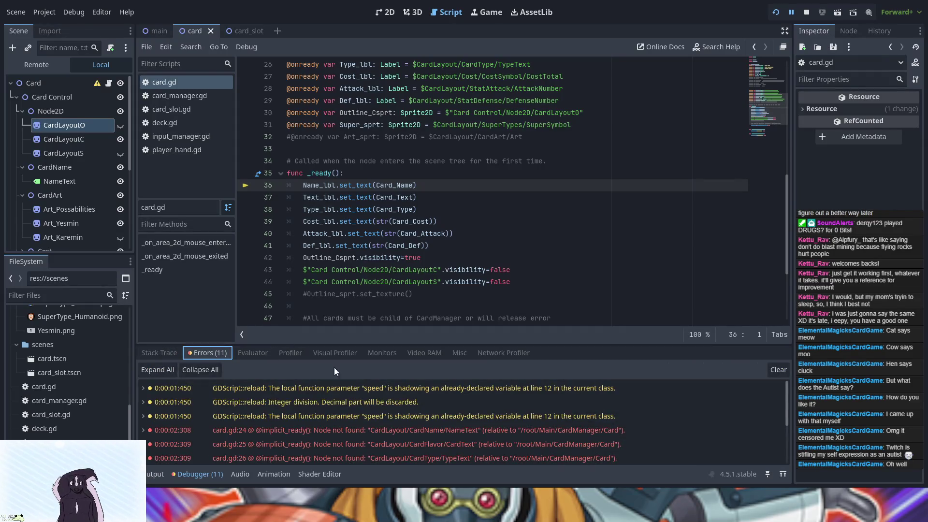
scroll(441, 408, down, 1)
click(355, 185)
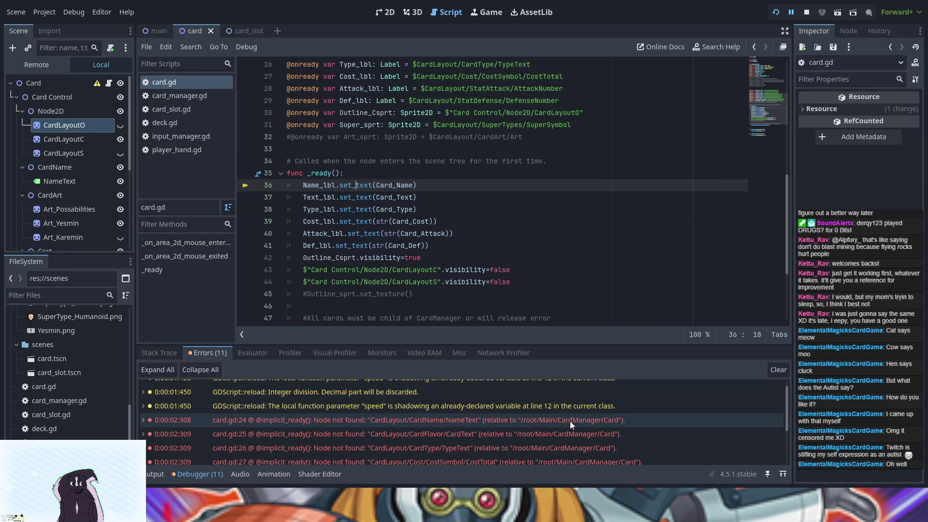
scroll(401, 213, up, 5)
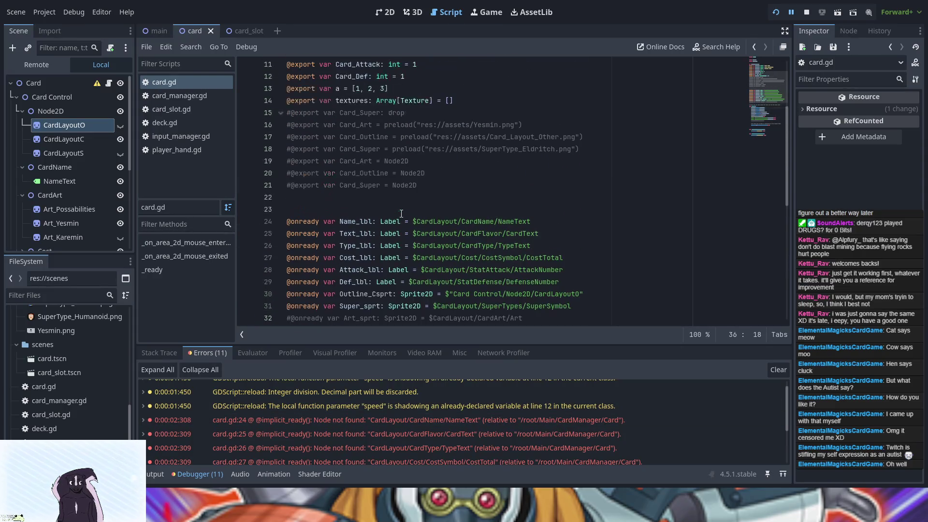
Select the CardLayout-based Name_lbl node path on line 24
scroll(410, 213, down, 1)
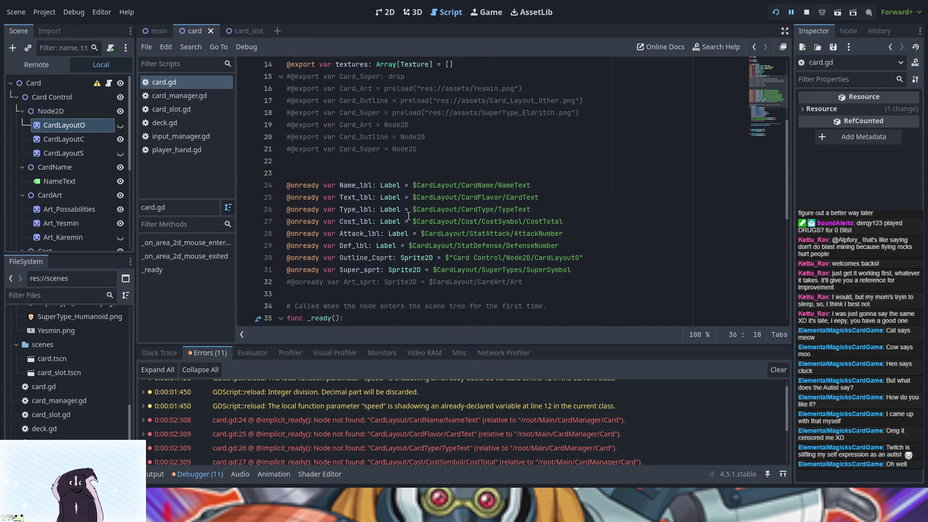
triple_click(466, 185)
click(540, 186)
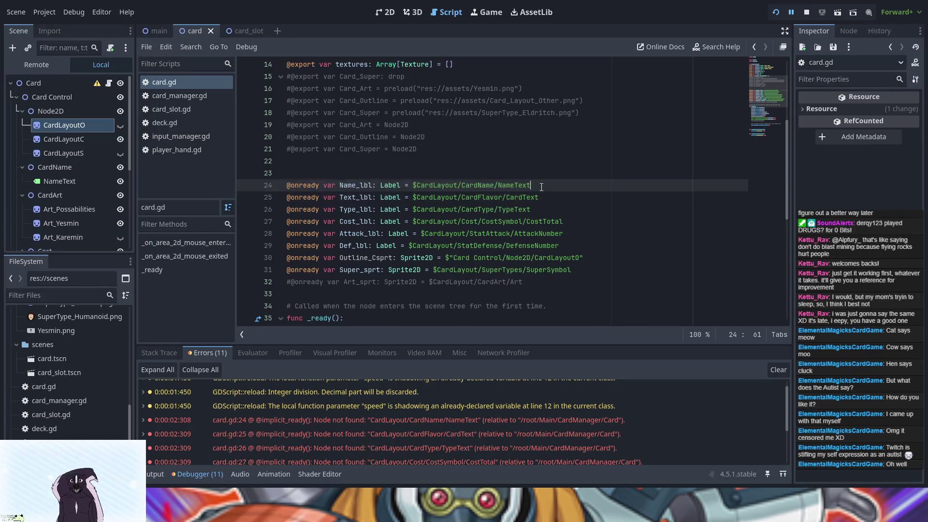
text(t)
scroll(58, 161, down, 3)
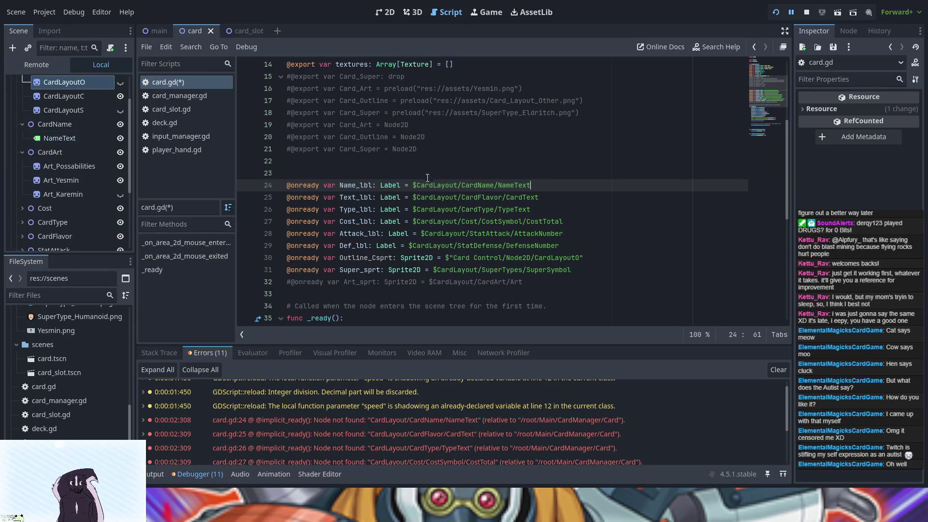
double_click(438, 181)
click(438, 181)
drag(412, 185, 533, 184)
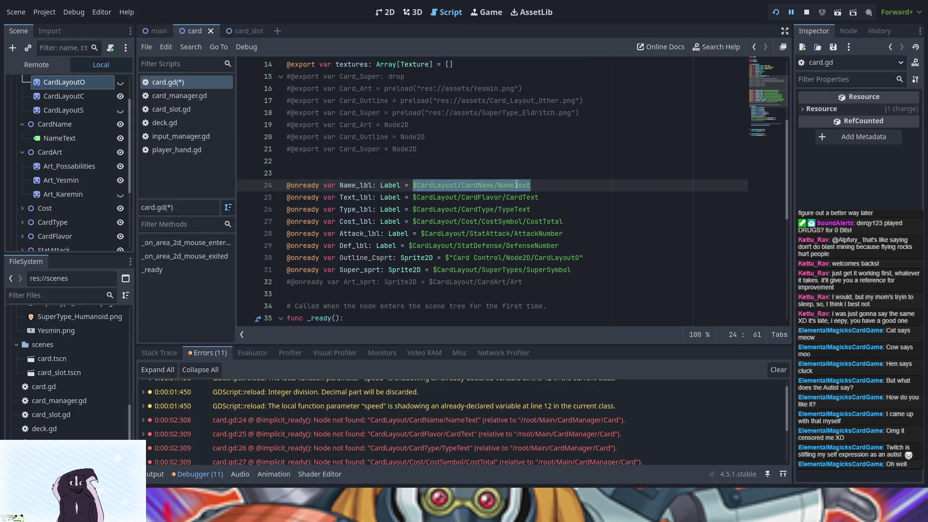
scroll(51, 155, down, 3)
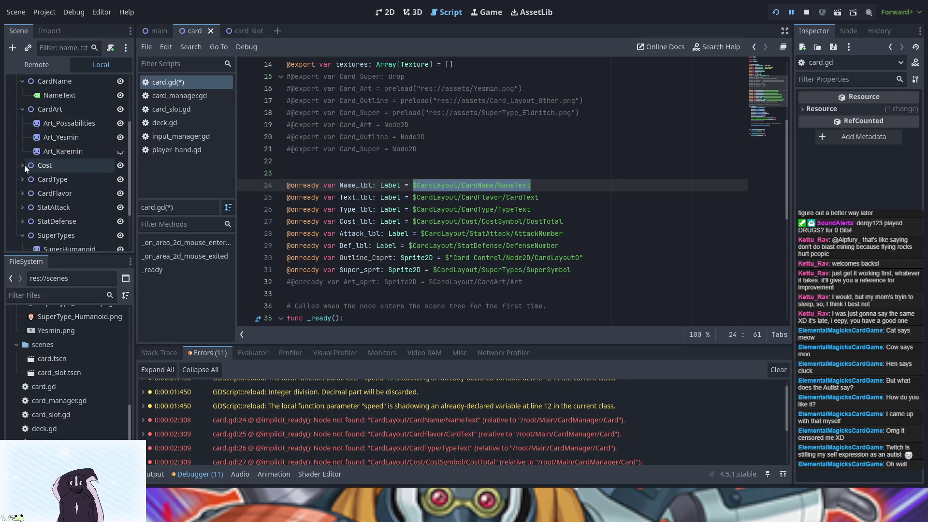
Replace it with the NameText node path, $"Card Control/CardName/NameText"
click(23, 165)
click(22, 164)
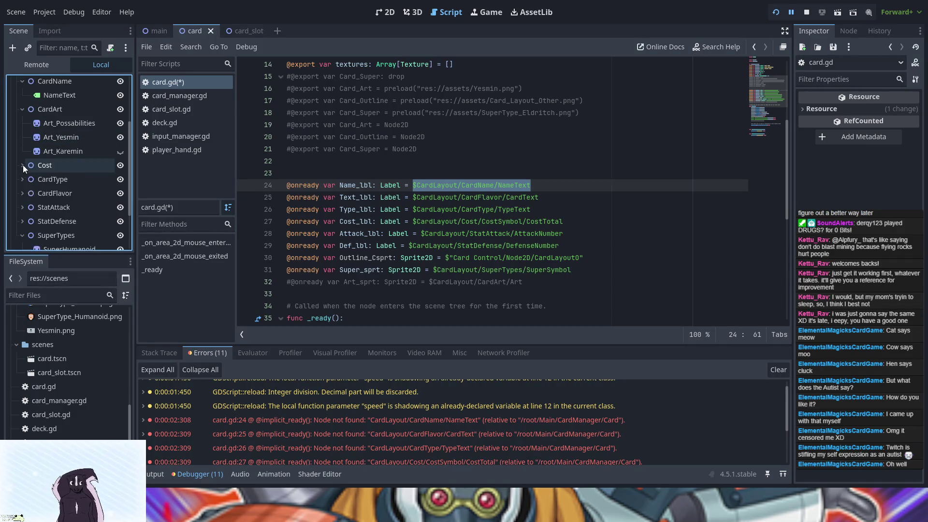
scroll(29, 166, up, 3)
mouse_move(60, 138)
mouse_down()
mouse_move(476, 193)
mouse_move(464, 185)
mouse_up()
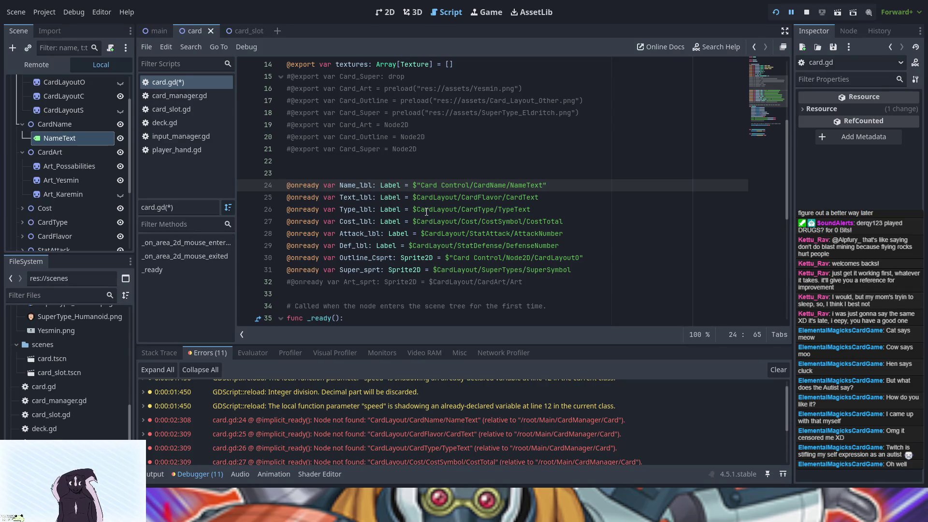
click(420, 186)
scroll(66, 144, up, 3)
click(47, 97)
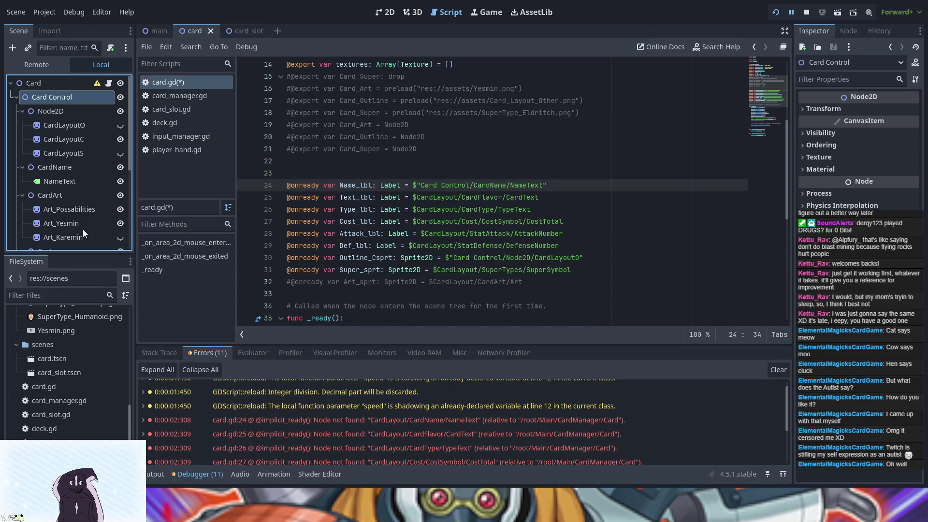
Rename the Card Control node to CardControl and remove the quotes around line 24's Name_lbl path
key(BackSpace)
key(Return)
click(442, 185)
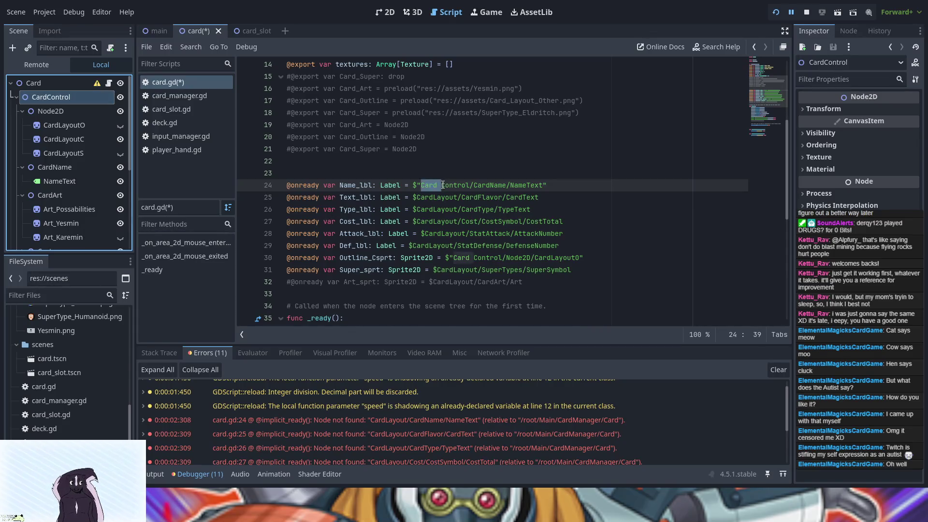
key(BackSpace)
click(549, 186)
key(BackSpace)
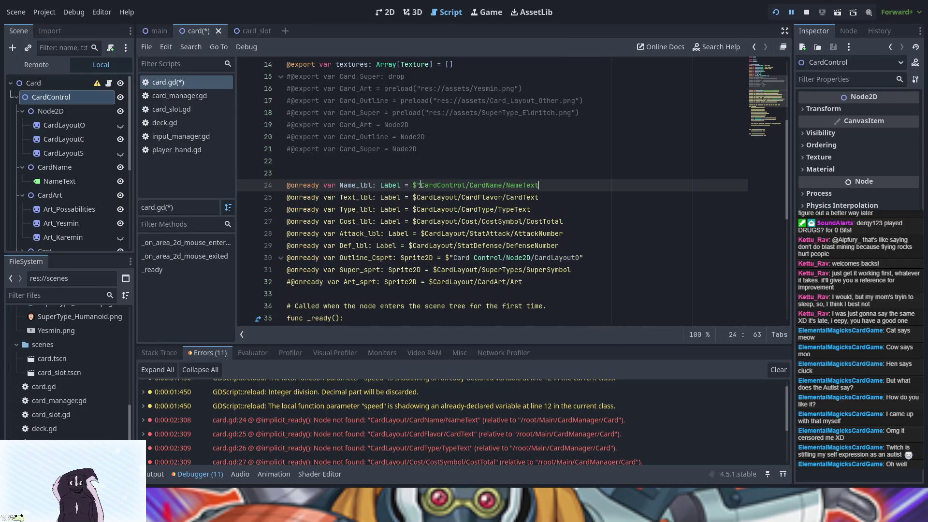
click(420, 185)
key(BackSpace)
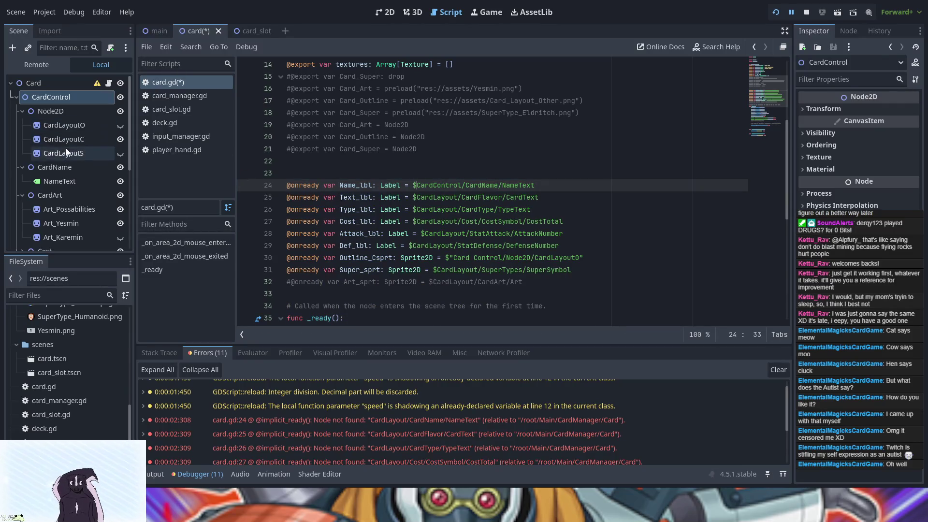
Replace line 25's Text_lbl path with the CardText node path dragged from the Scene dock
double_click(435, 197)
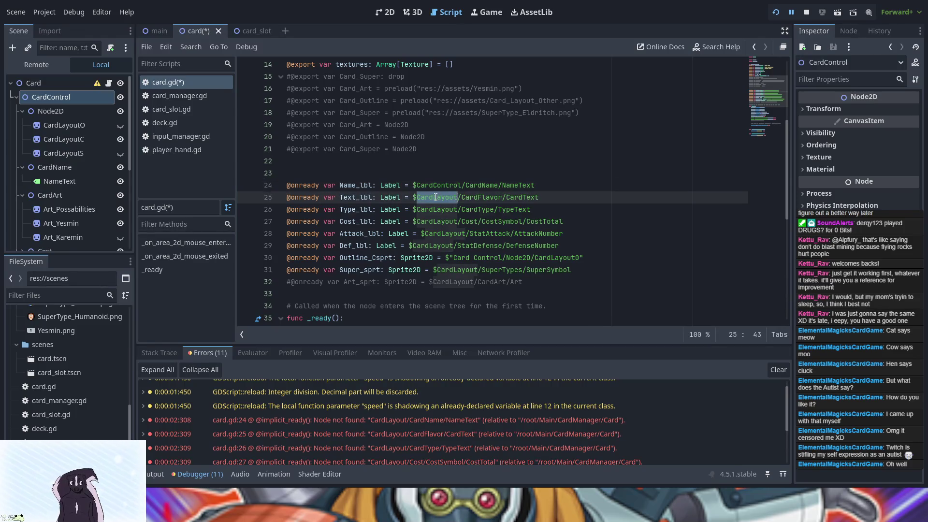
click(413, 197)
drag(414, 197, 539, 197)
scroll(49, 166, down, 4)
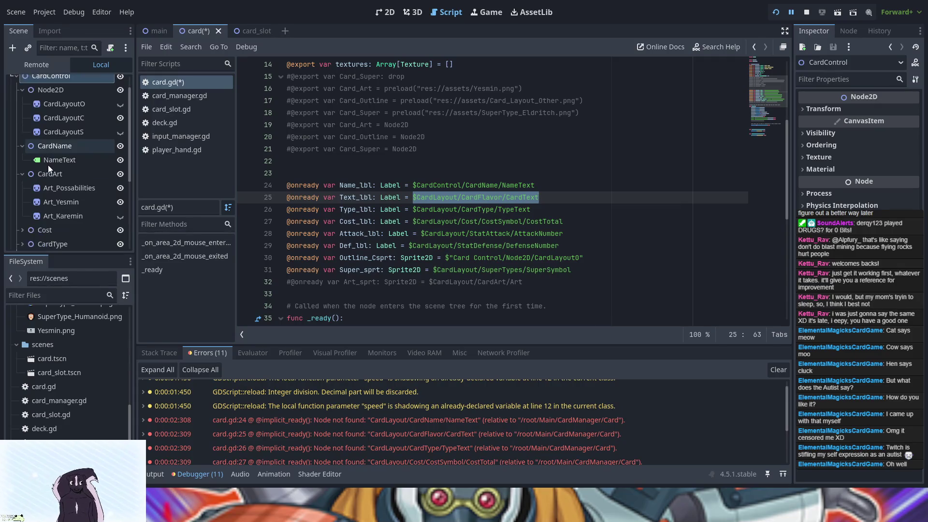
scroll(60, 206, down, 3)
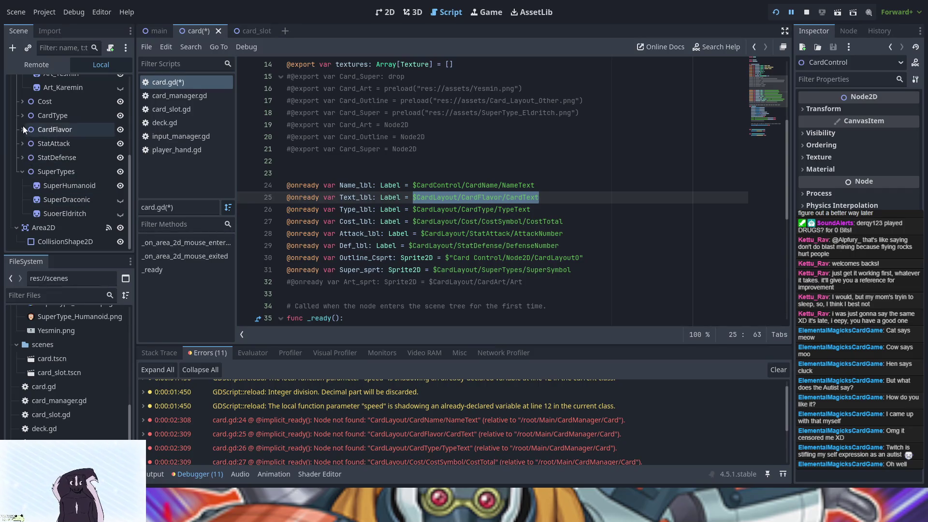
click(22, 127)
drag(48, 144, 474, 196)
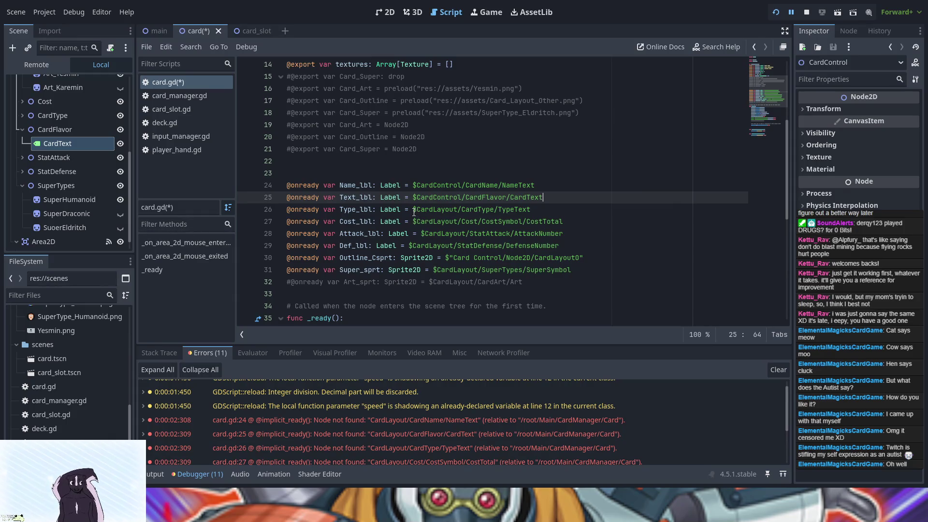
Paste CardControl over CardLayout in the Type, Cost, Attack, Def and Super_sprt paths
click(414, 209)
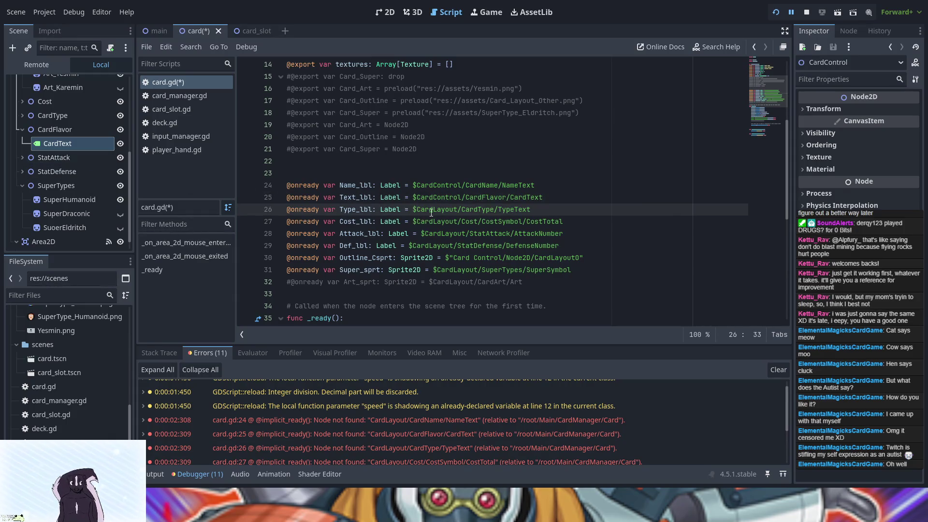
drag(462, 197, 419, 195)
key(ctrl+c)
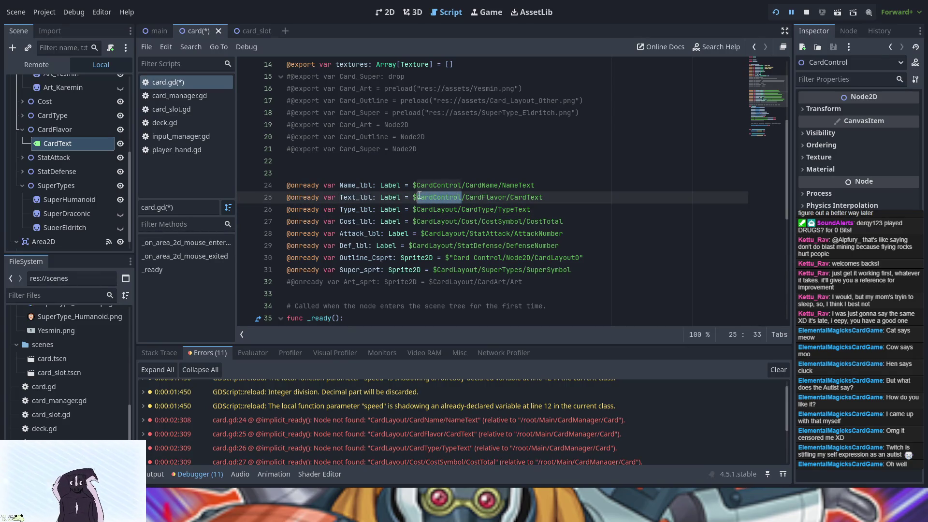
double_click(430, 211)
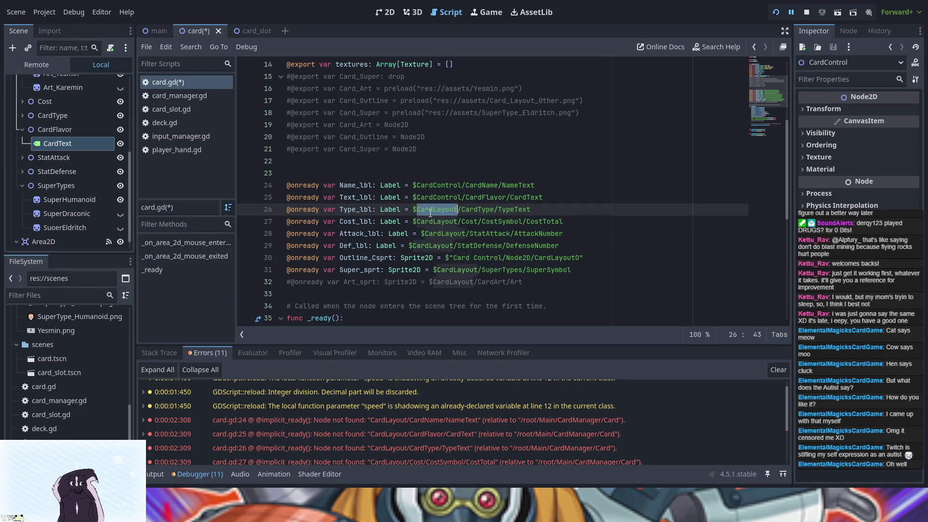
key(ctrl+v)
double_click(435, 221)
key(ctrl+v)
double_click(436, 233)
key(ctrl+v)
double_click(435, 245)
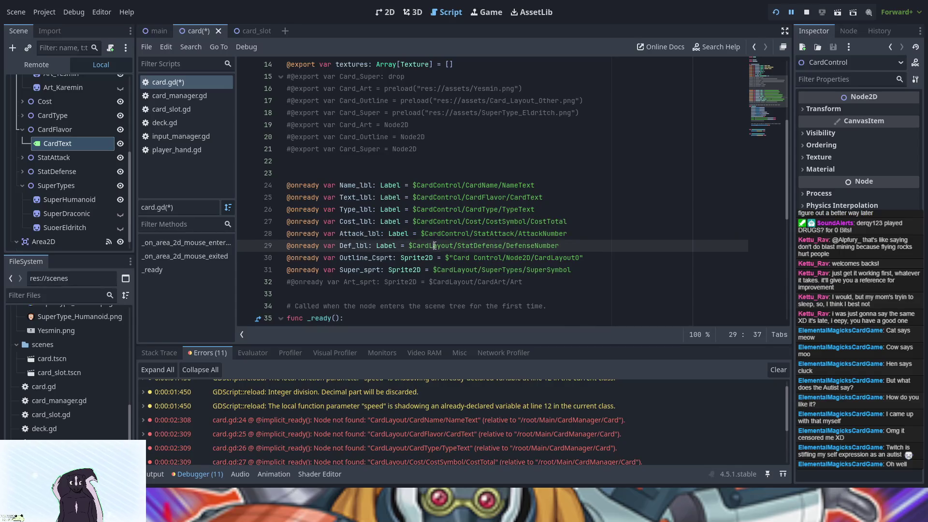
key(ctrl+v)
scroll(442, 262, down, 2)
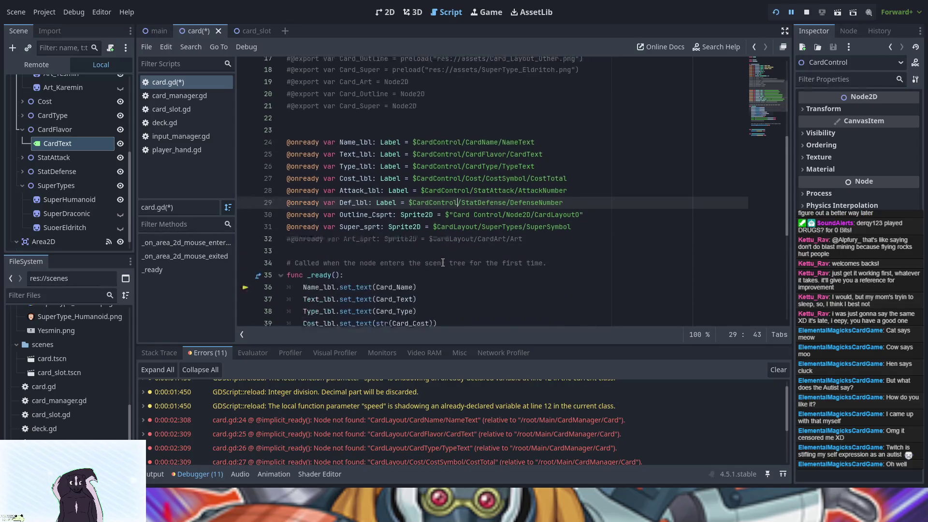
double_click(458, 197)
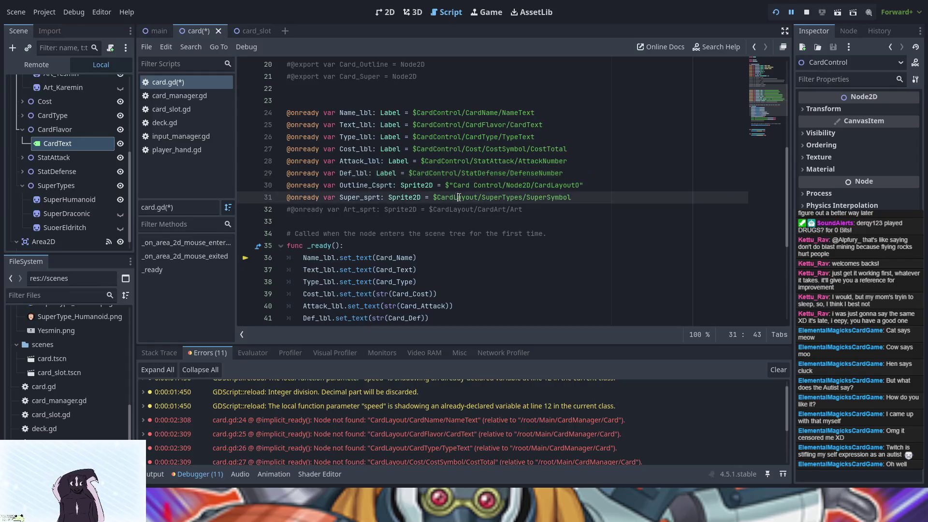
key(ctrl+v)
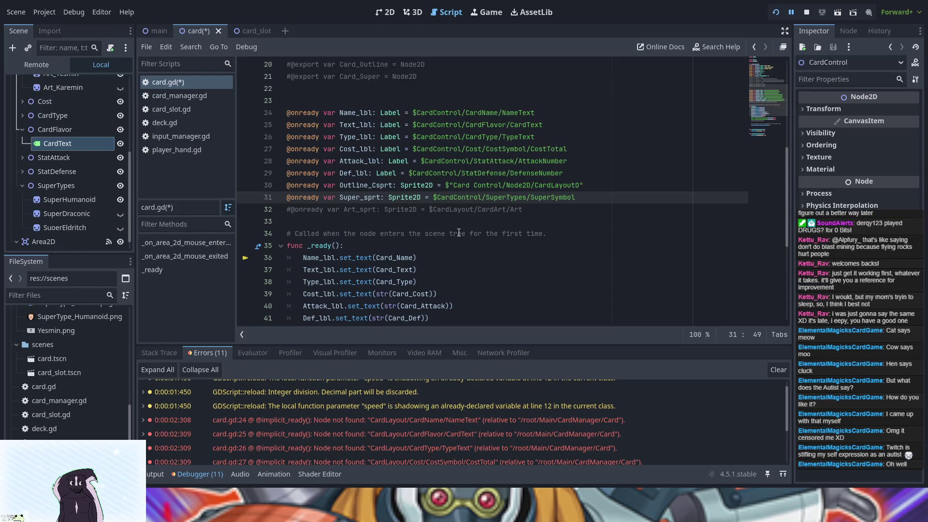
scroll(459, 233, down, 3)
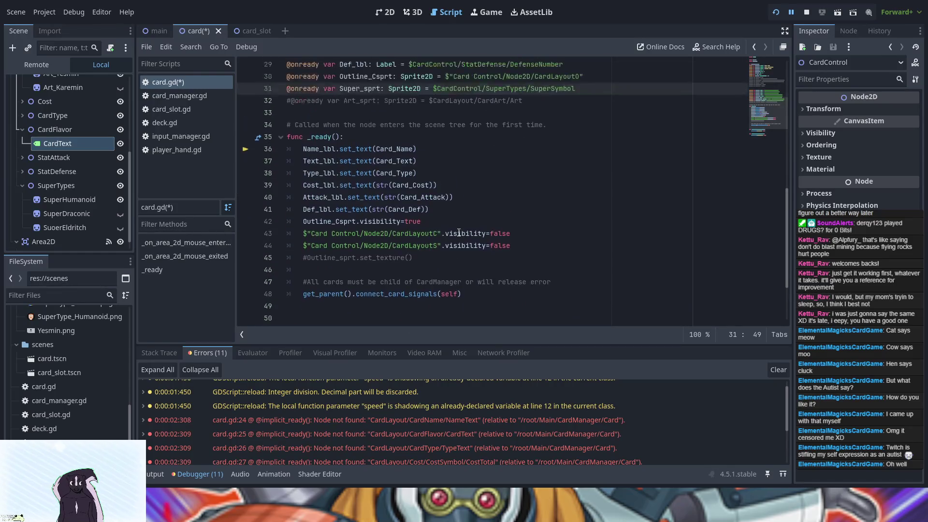
Replace the misquoted "Card Control prefix with CardControl on lines 43 and 44
double_click(340, 233)
triple_click(340, 234)
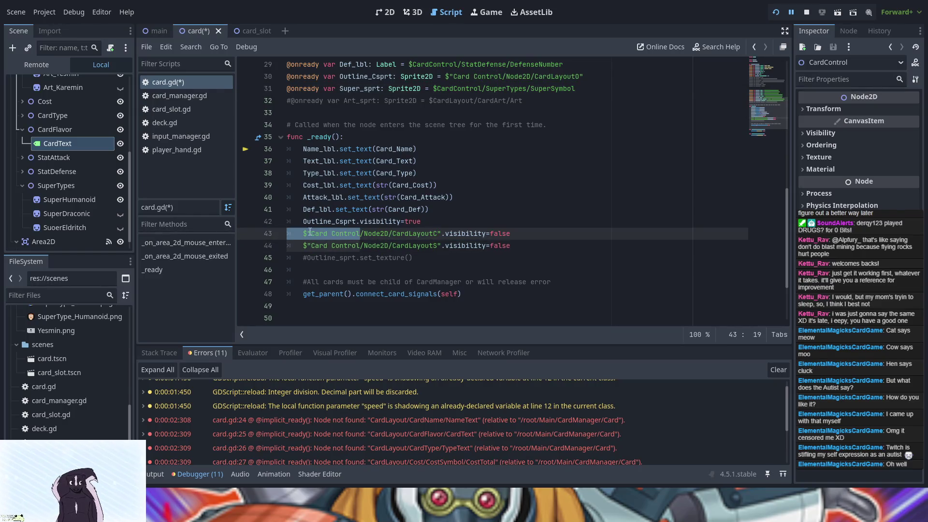
drag(307, 234, 359, 233)
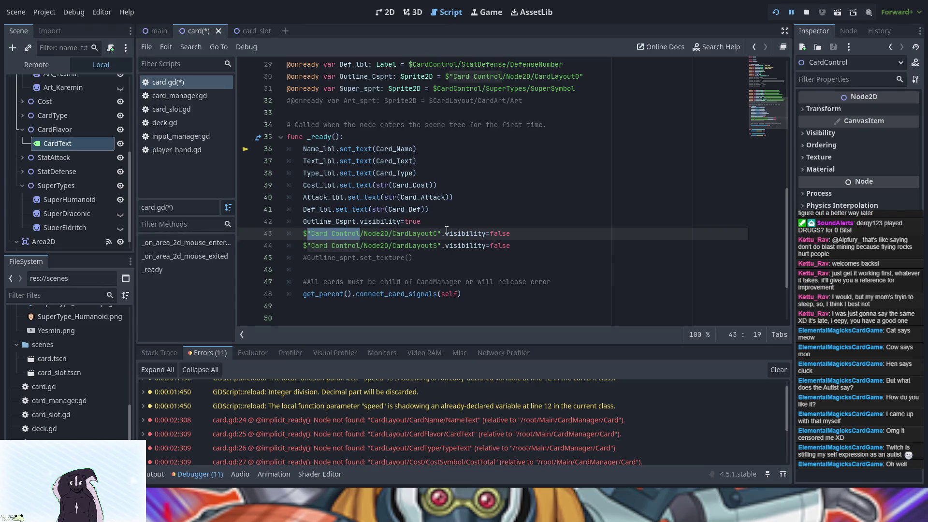
text(CardControl)
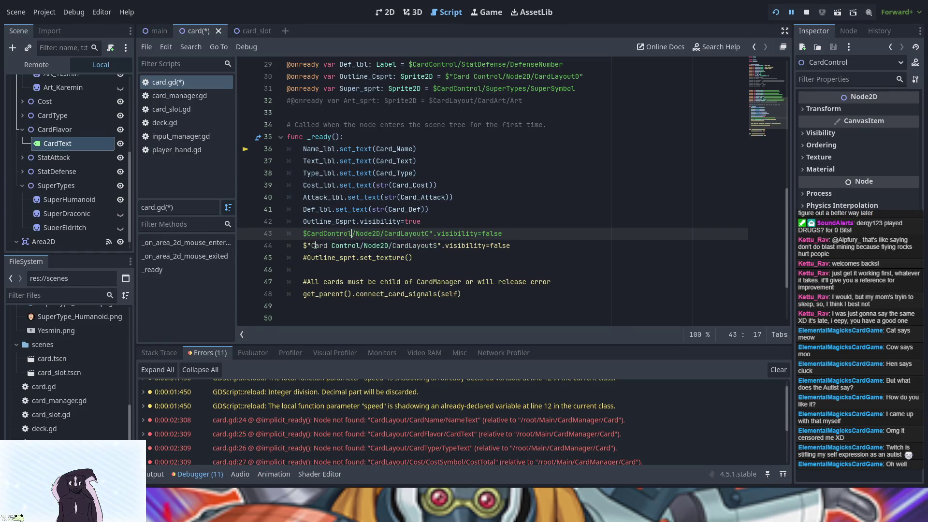
drag(307, 246, 356, 246)
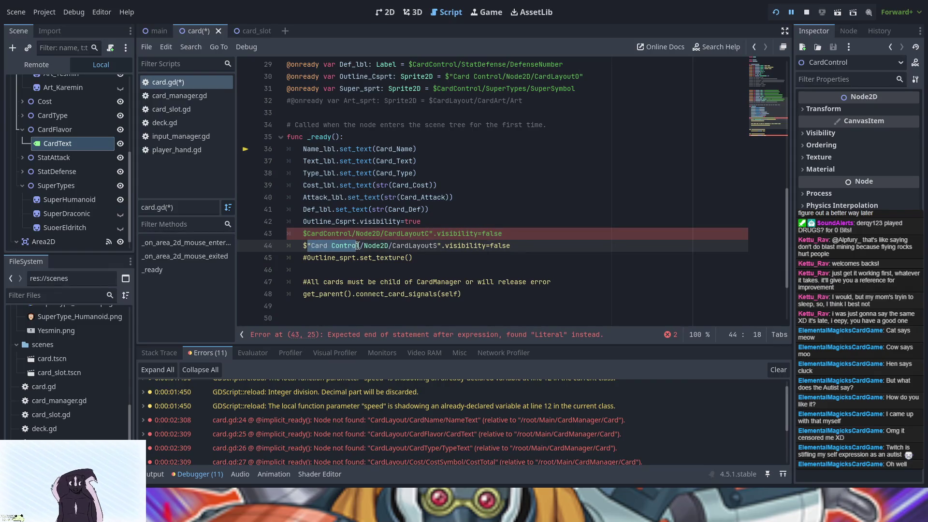
text(CardControl)
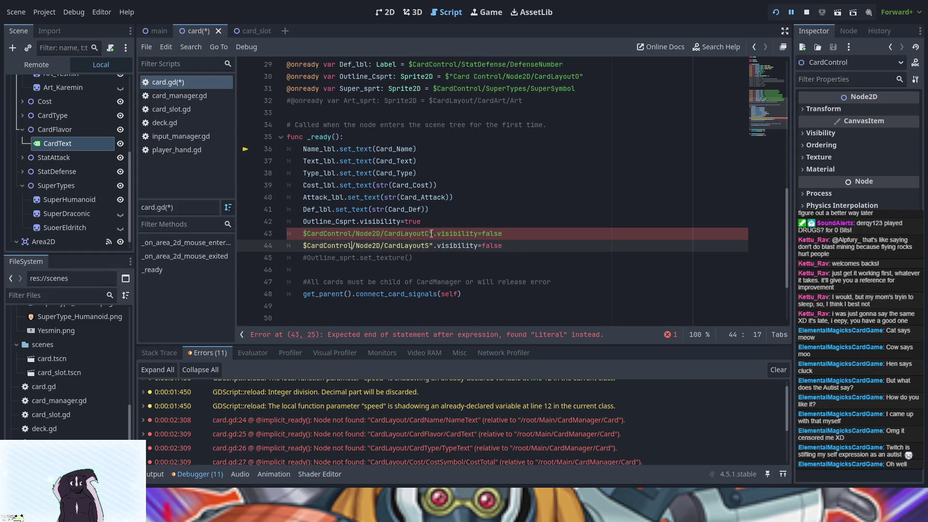
Delete the stray quotes after CardLayoutC and CardLayoutS, then save and run the project
click(431, 233)
key(Delete)
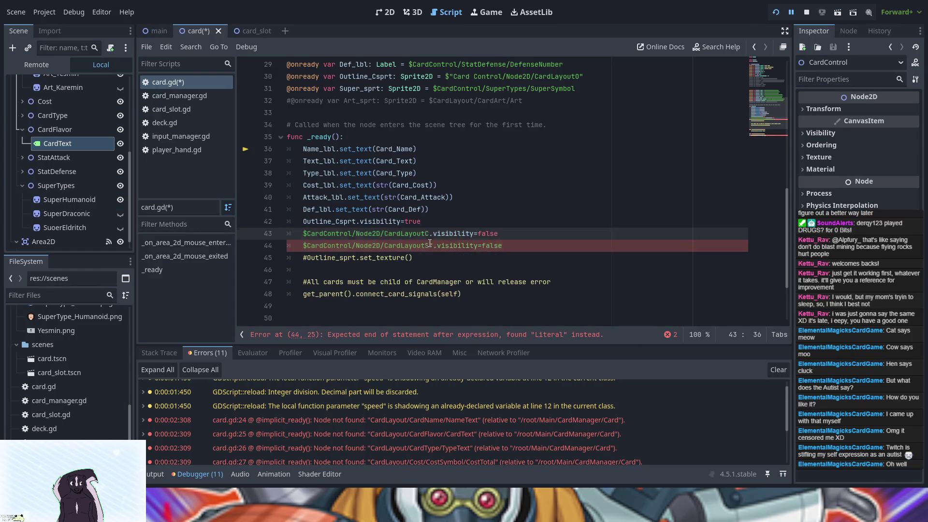
click(431, 245)
key(Delete)
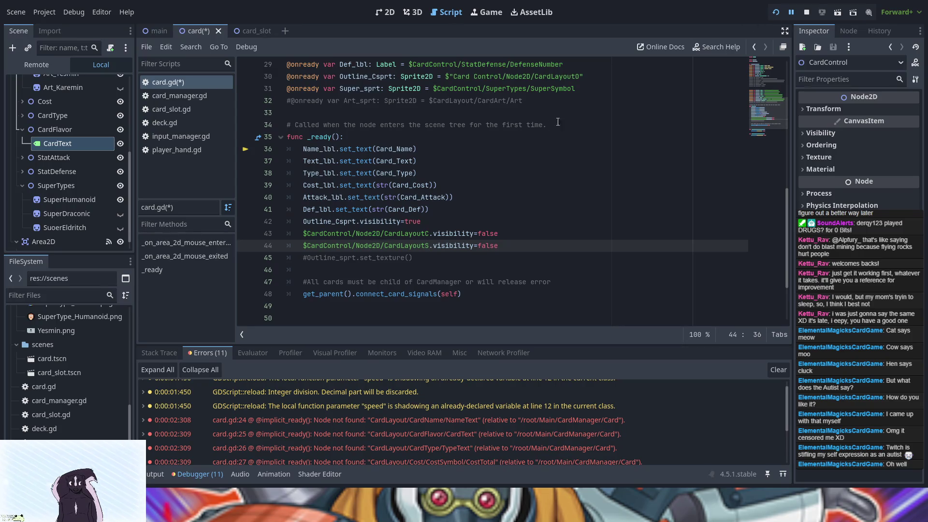
click(775, 12)
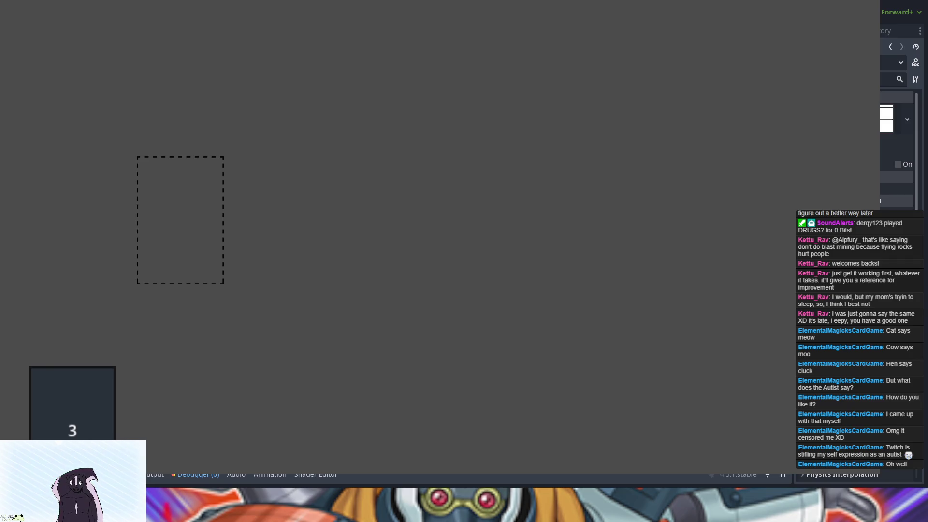
Rerun the game with F5, stop it with F8, and show the card scene in 2D
key(F5)
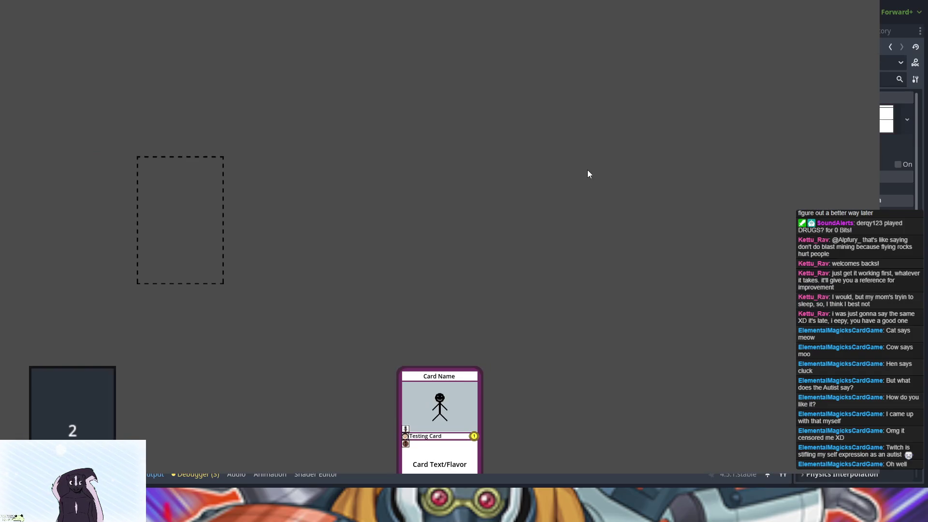
key(F8)
click(385, 12)
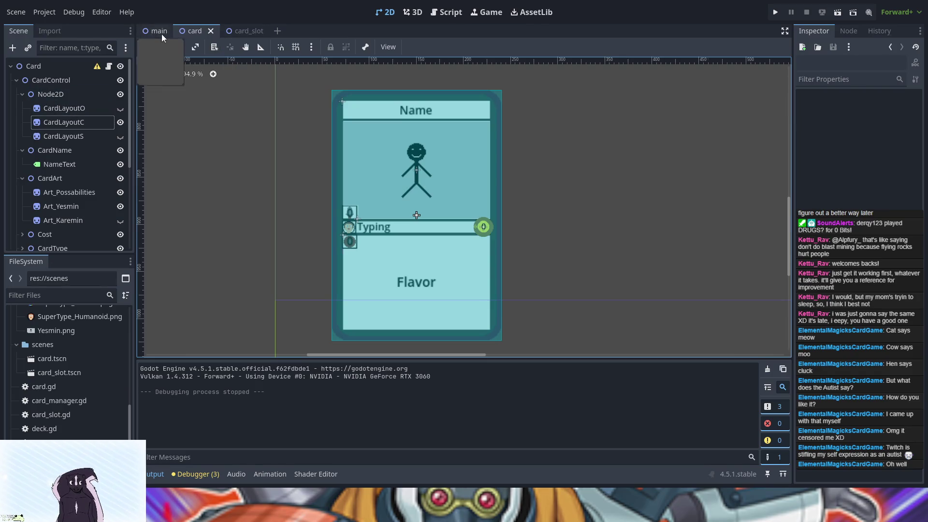
In card.gd, shorten Outline_Csprt to Outline_C on line 42 and in its line 30 declaration
click(445, 16)
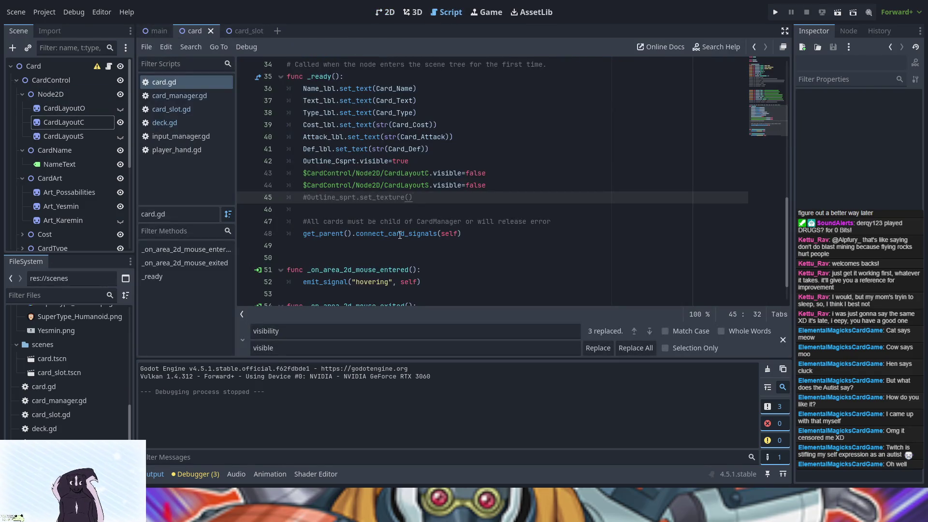
scroll(362, 196, up, 1)
click(354, 198)
key(BackSpace)
key(BackSpace)
key(BackSpace)
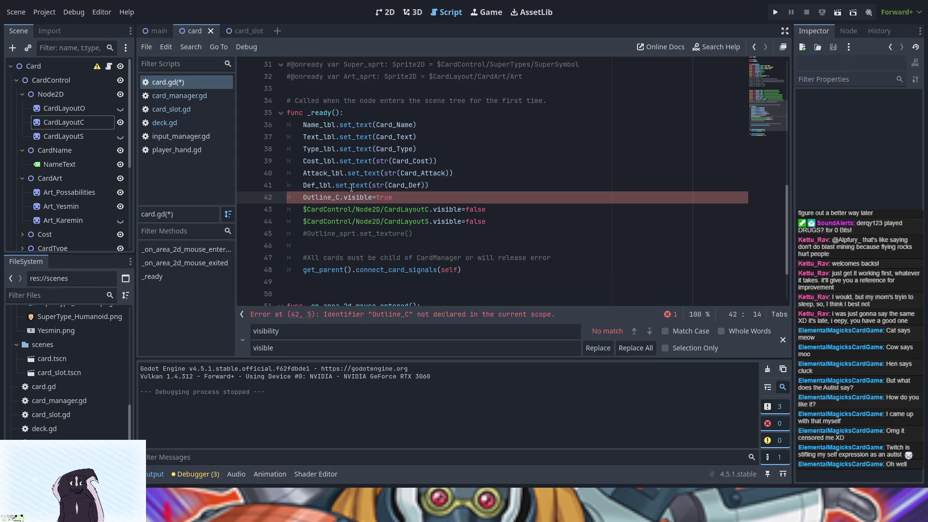
scroll(350, 189, up, 4)
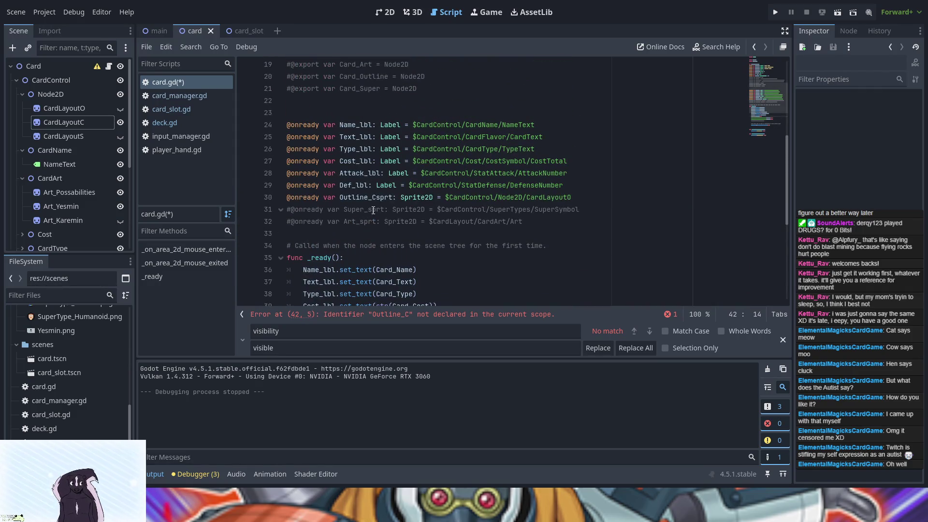
scroll(375, 211, down, 1)
scroll(375, 211, down, 2)
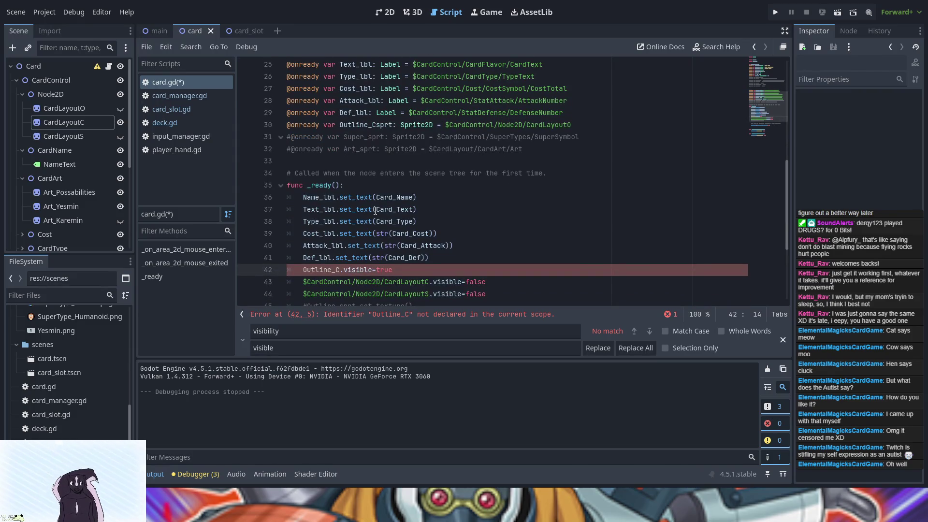
click(393, 125)
key(BackSpace)
key(BackSpace)
key(BackSpace)
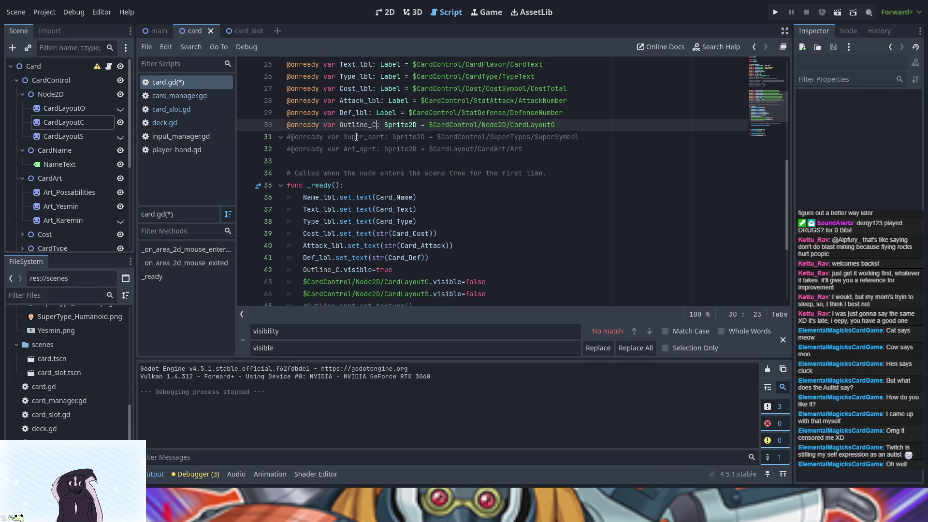
Point the Outline_C declaration on line 30 to CardLayoutC and add a blank line below
click(566, 125)
drag(287, 126, 556, 125)
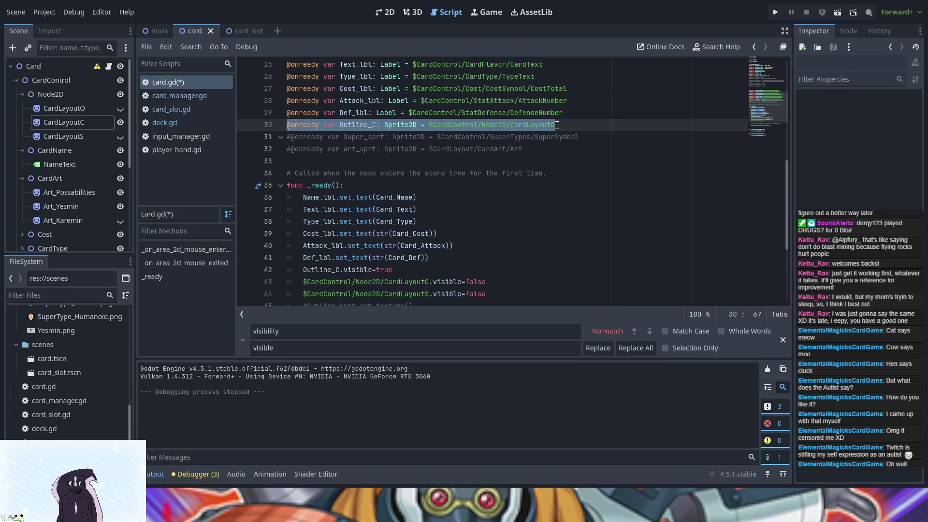
click(556, 125)
key(BackSpace)
text(C)
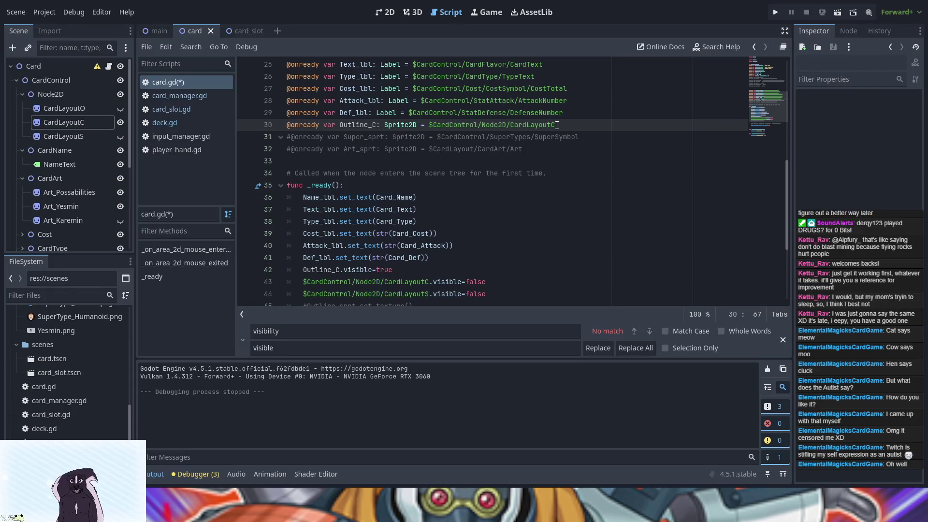
key(Return)
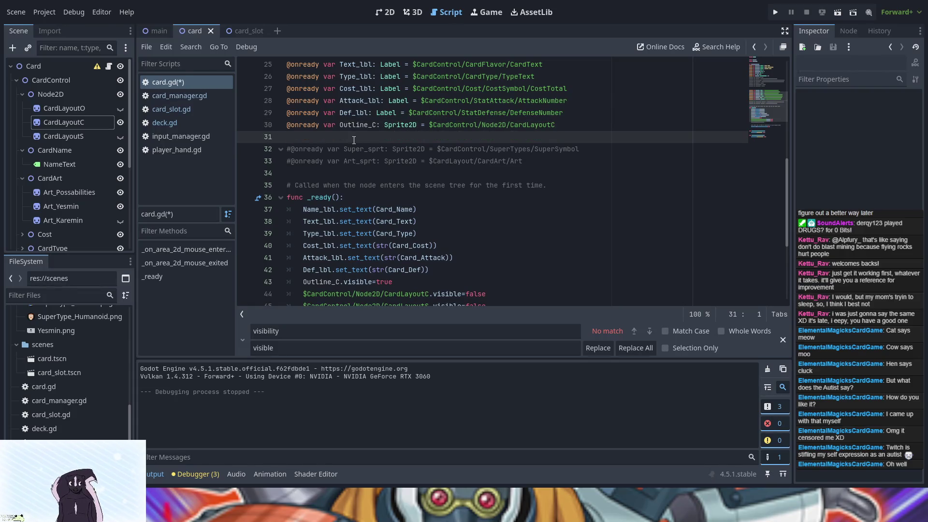
Copy the Outline_C declaration onto lines 31 and 32
drag(286, 124, 555, 125)
key(ctrl+c)
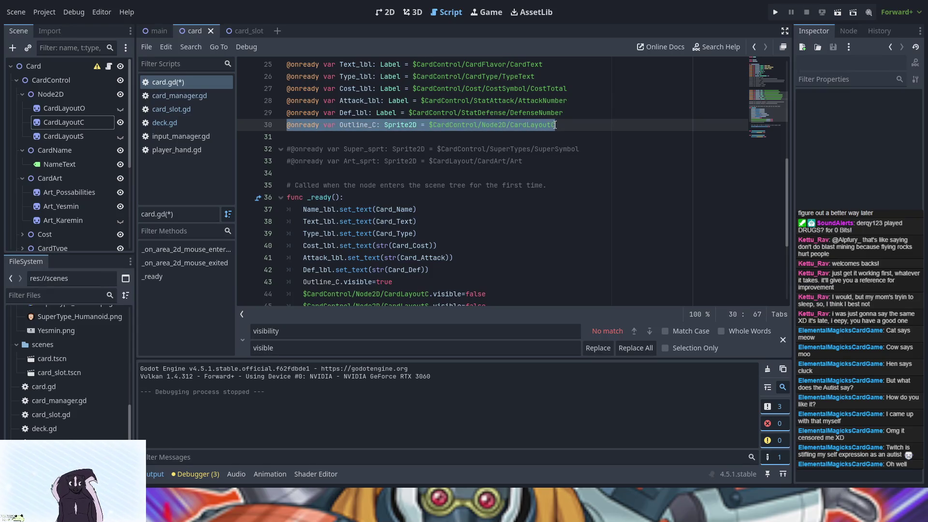
click(497, 139)
key(ctrl+v)
key(Return)
key(ctrl+v)
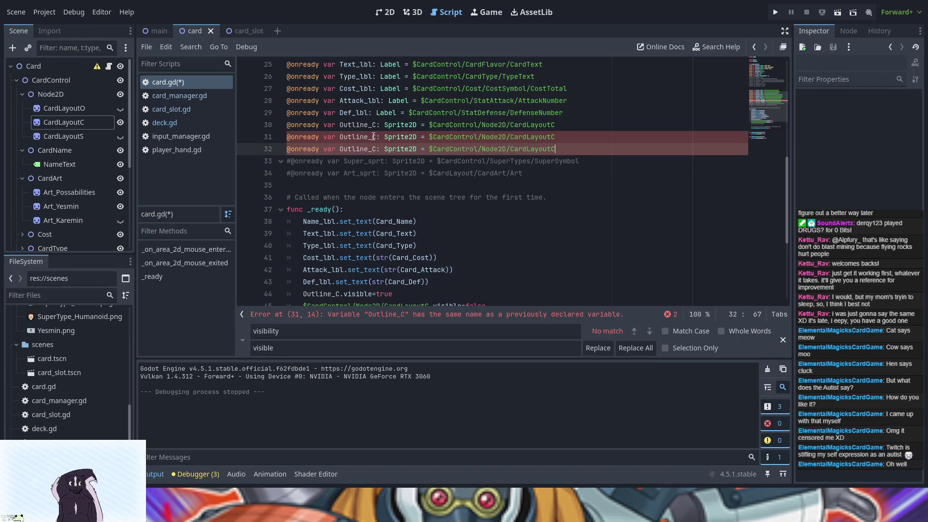
Rename the copies to Outline_O for CardLayoutO and Outline_S for CardLayoutS
click(375, 137)
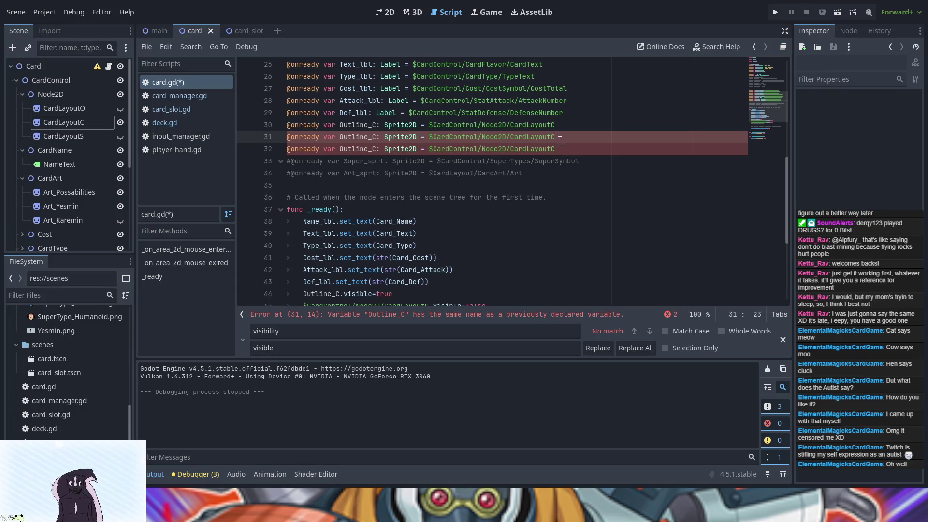
key(BackSpace)
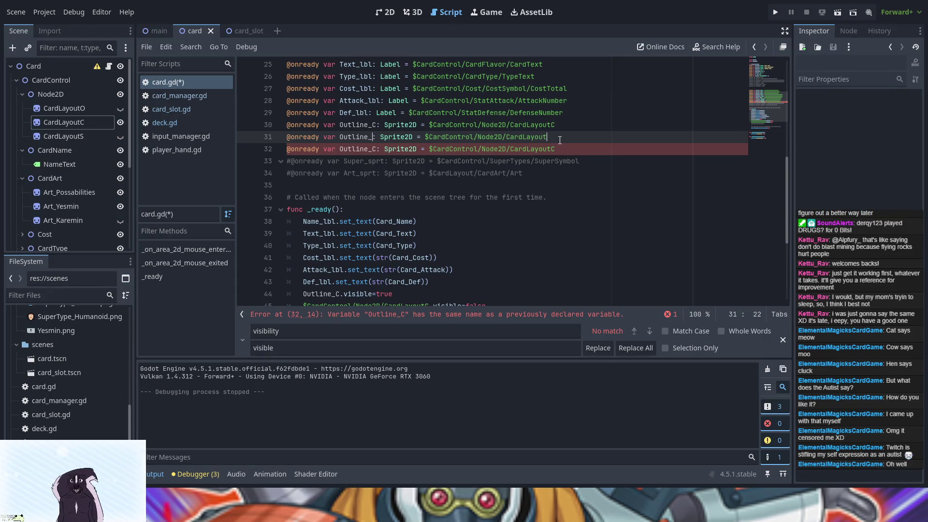
text(o)
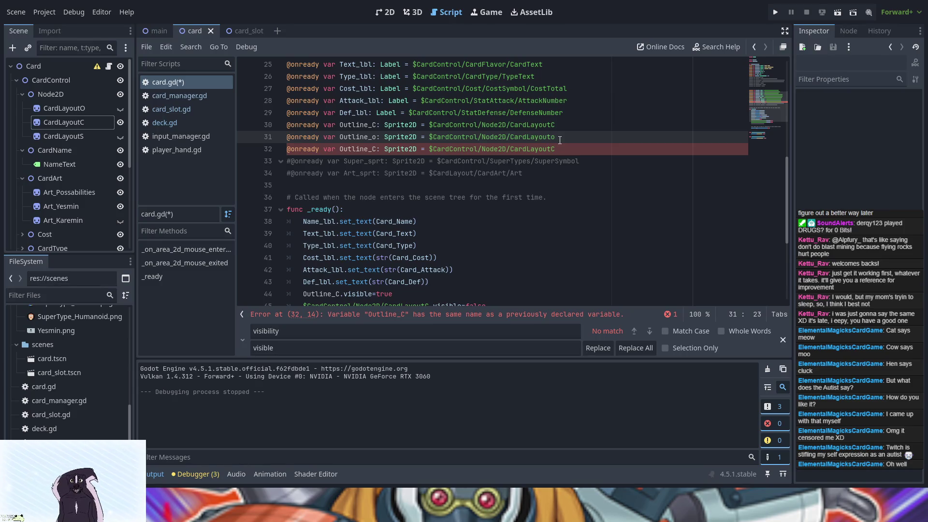
key(BackSpace)
text(O)
key(Down)
key(BackSpace)
text(S)
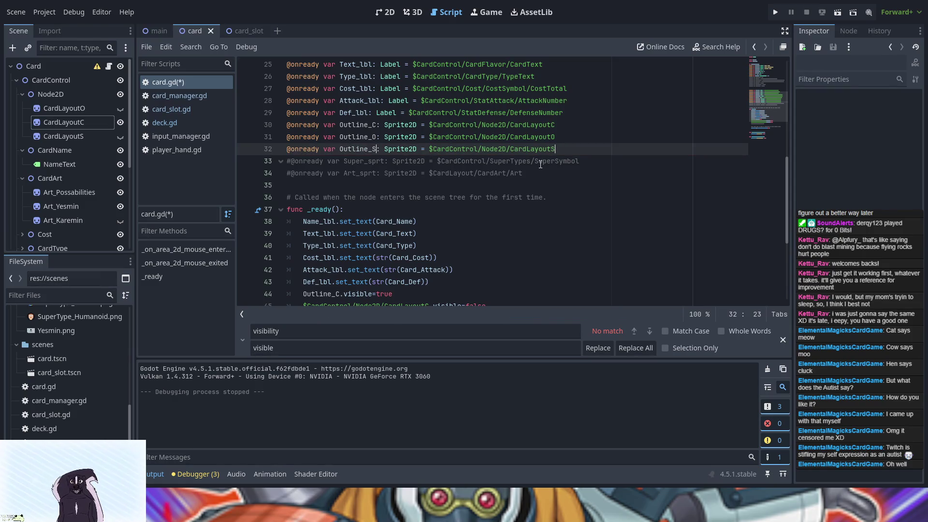
scroll(531, 184, down, 4)
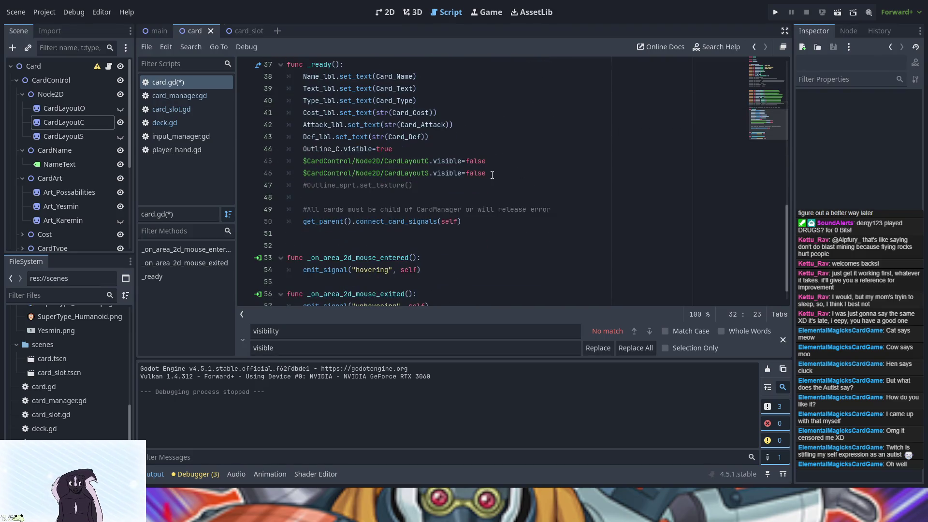
Replace the CardLayoutC and CardLayoutS node paths on lines 45–46 with Outline_O
scroll(492, 174, up, 1)
scroll(341, 177, up, 2)
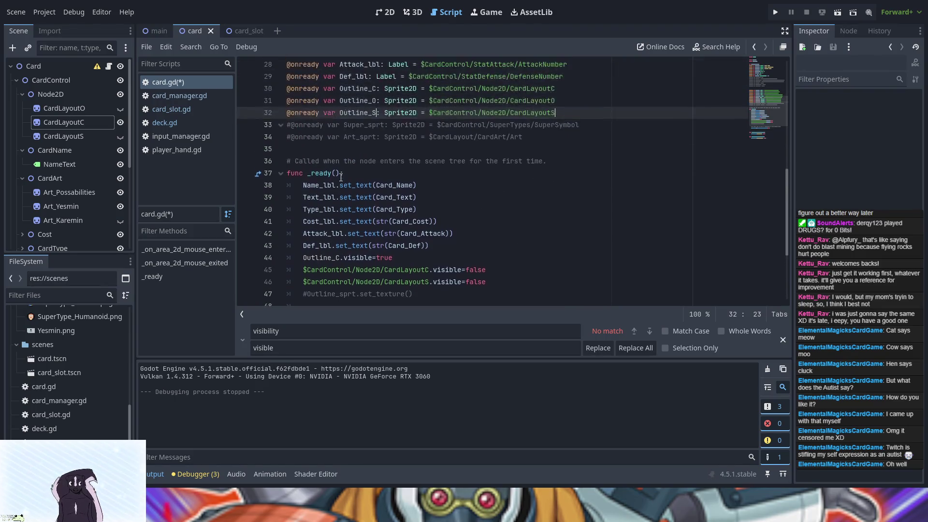
click(339, 100)
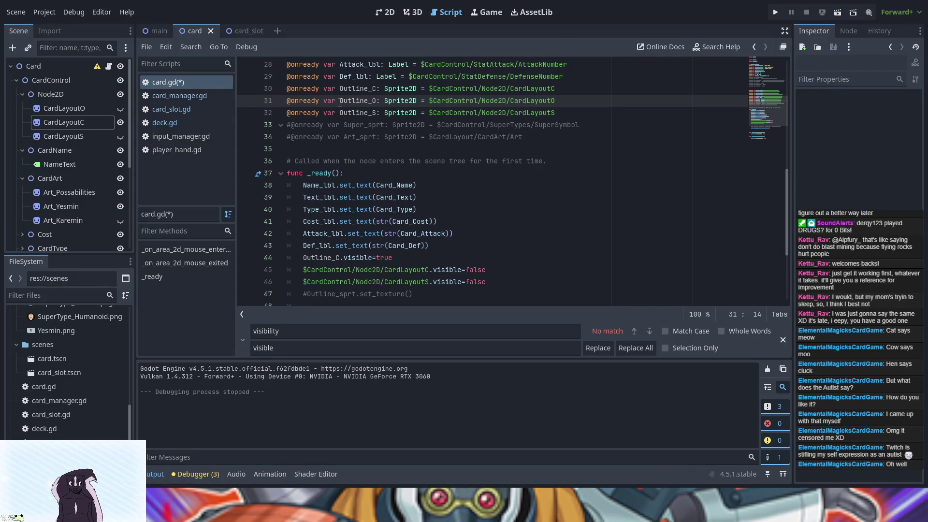
drag(339, 102, 376, 102)
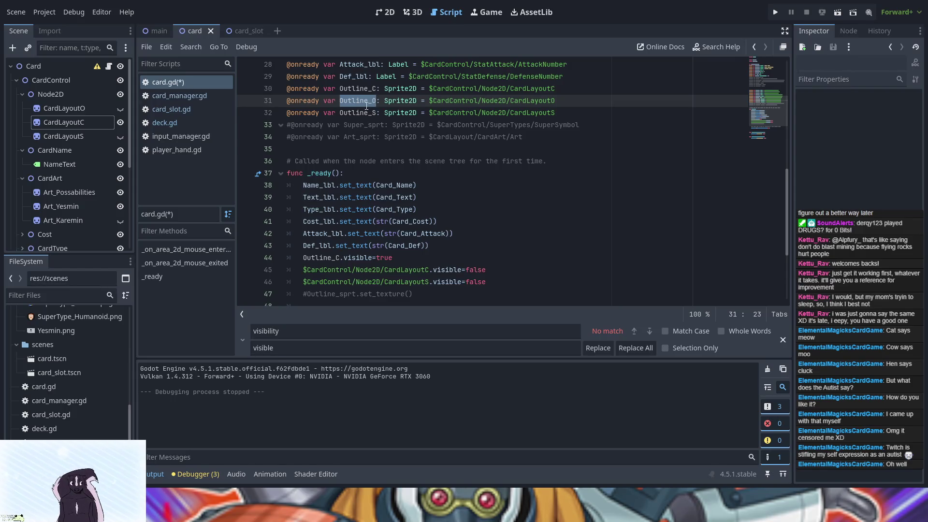
scroll(353, 213, down, 2)
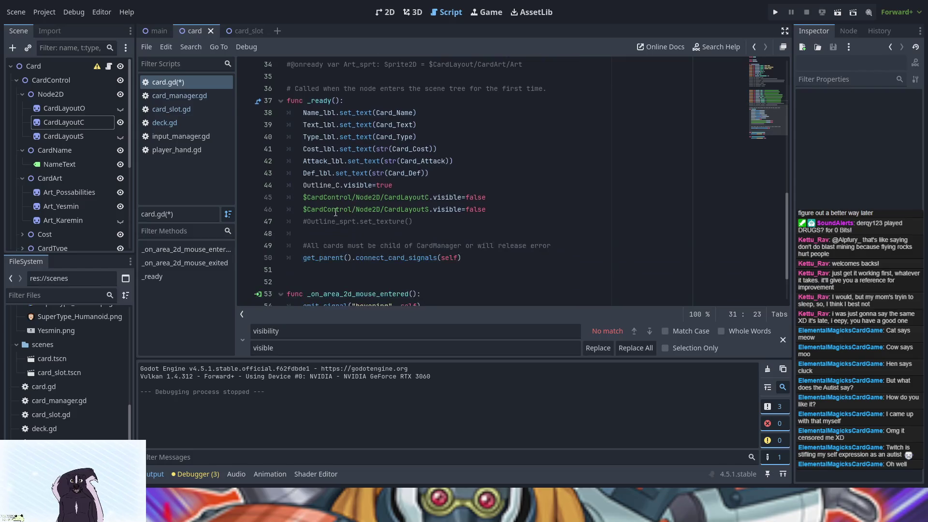
double_click(310, 197)
click(311, 197)
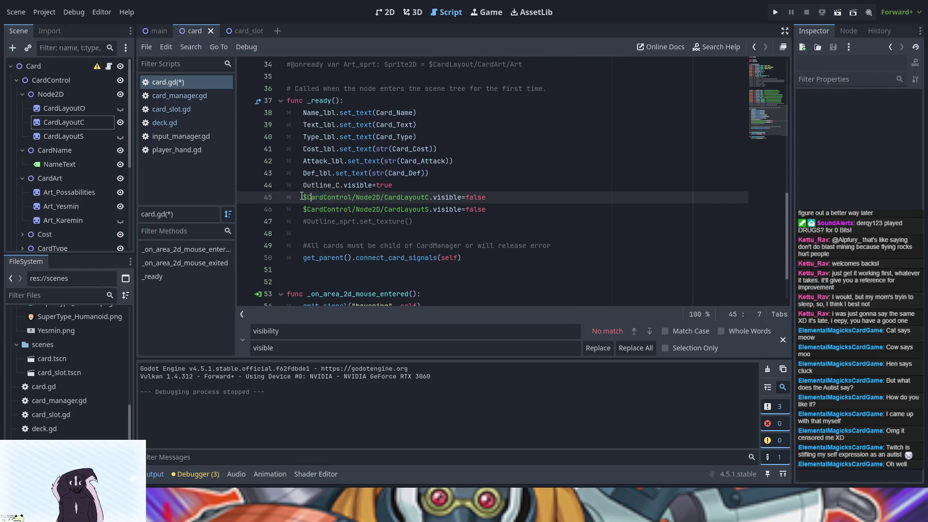
drag(303, 197, 429, 197)
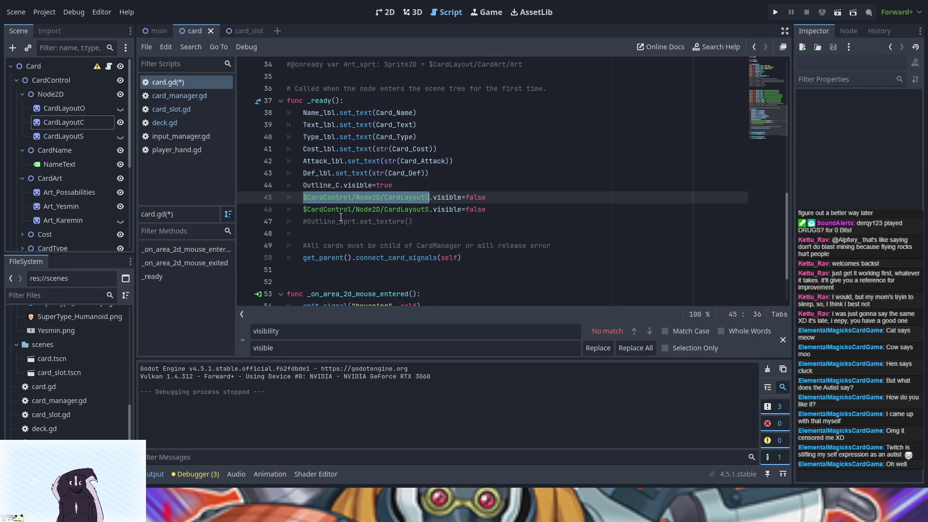
drag(303, 210, 429, 209)
text(Outline_O)
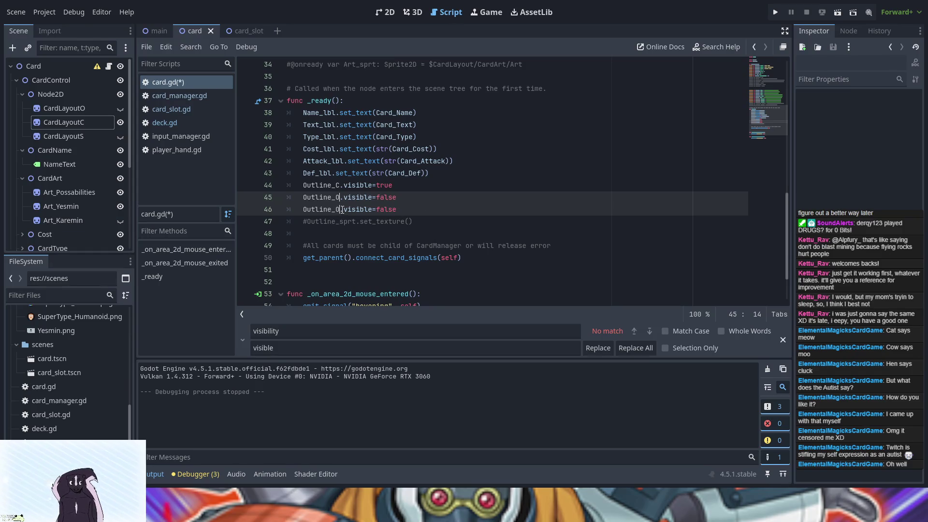
Change line 46's variable to Outline_S using the autocomplete suggestion
click(340, 208)
key(BackSpace)
text(s)
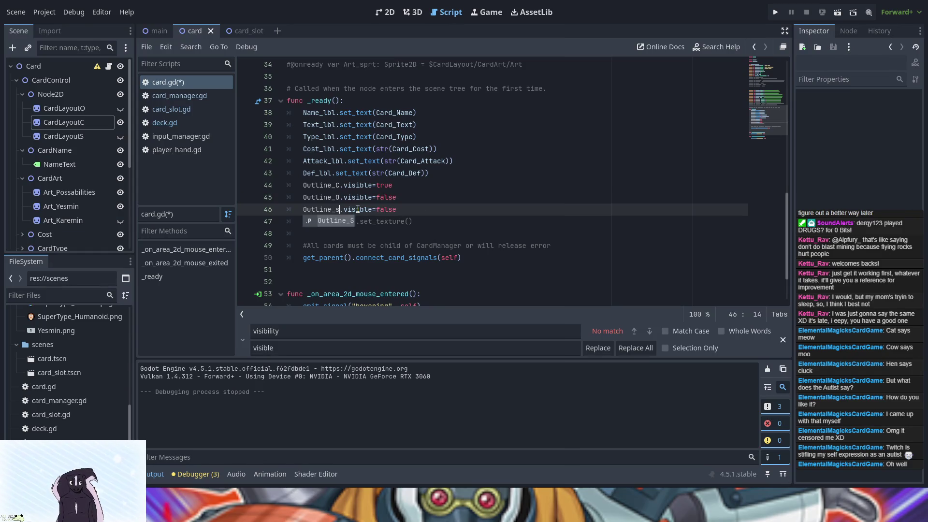
key(Return)
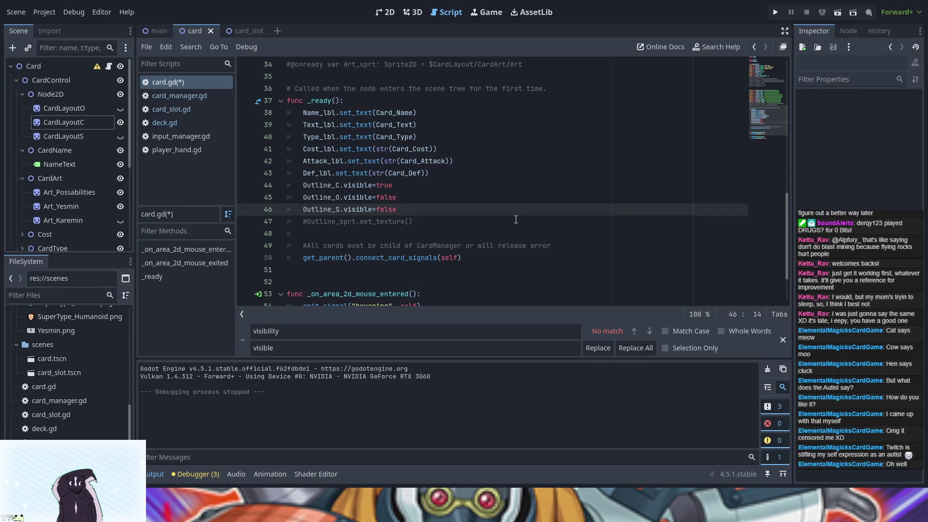
Rename the Super_sprt variable on line 33 to Super_Human
scroll(434, 223, up, 4)
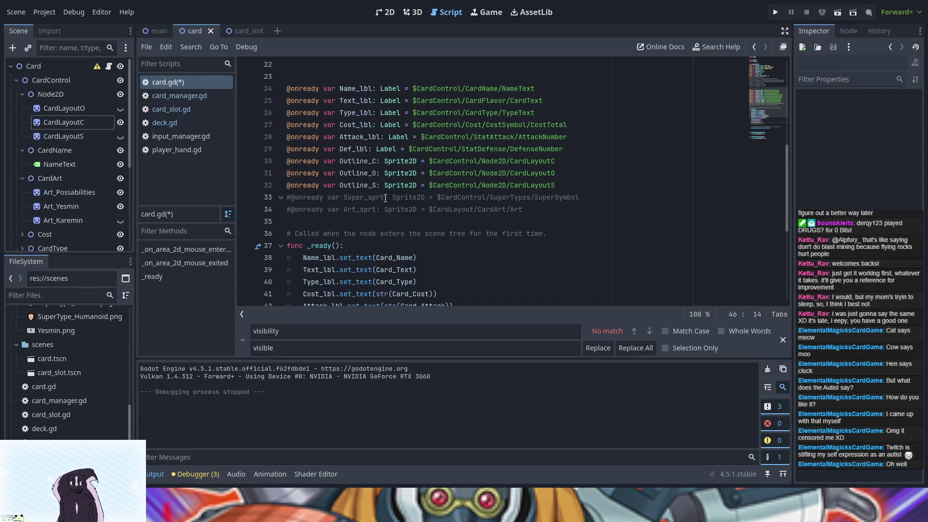
click(385, 198)
key(BackSpace)
key(BackSpace)
key(BackSpace)
text(Human)
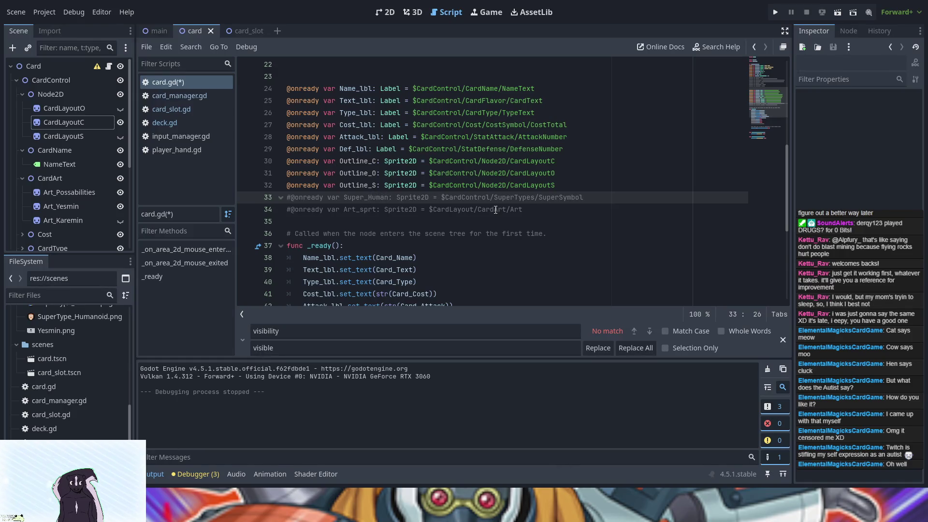
Replace the SuperSymbol path with the SuperHumanoid node path and copy the Super_Human line
scroll(54, 203, down, 1)
scroll(54, 203, down, 1)
scroll(57, 204, down, 4)
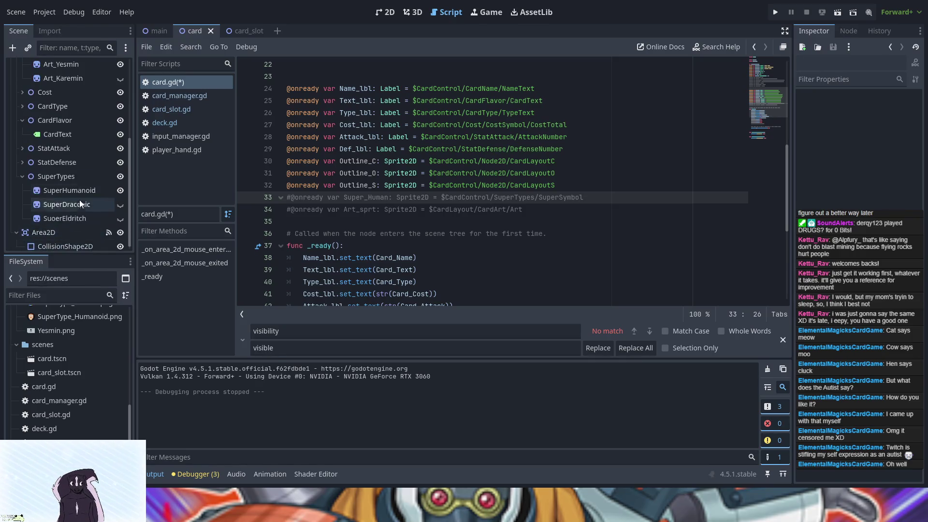
triple_click(506, 196)
drag(440, 197, 583, 197)
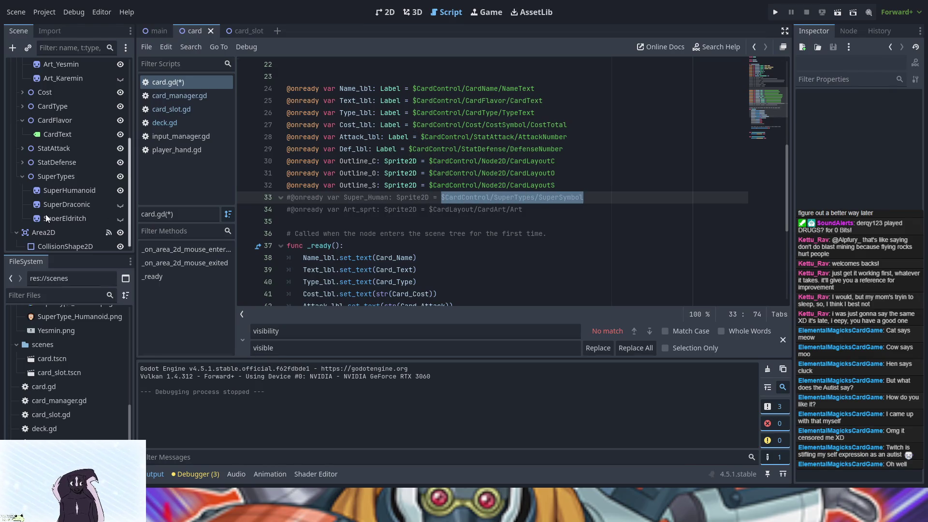
drag(76, 191, 483, 197)
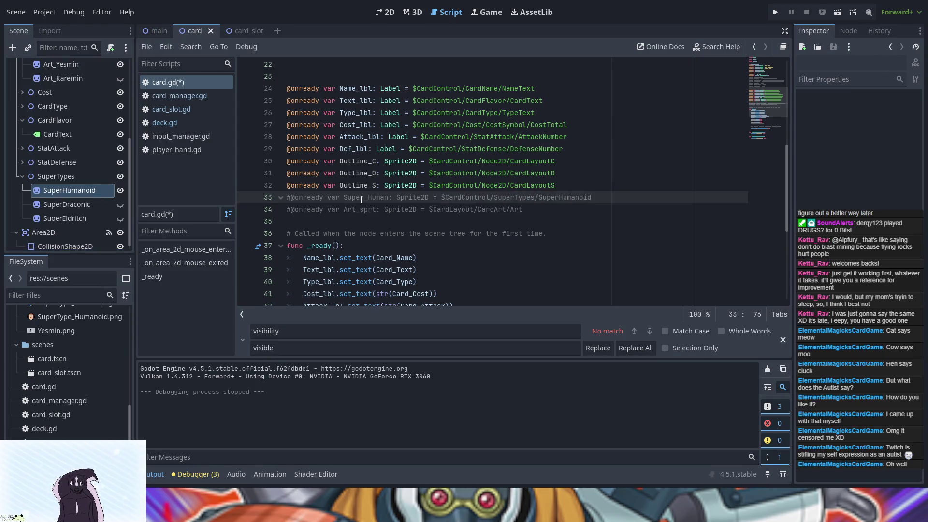
drag(602, 199, 288, 198)
key(ctrl+c)
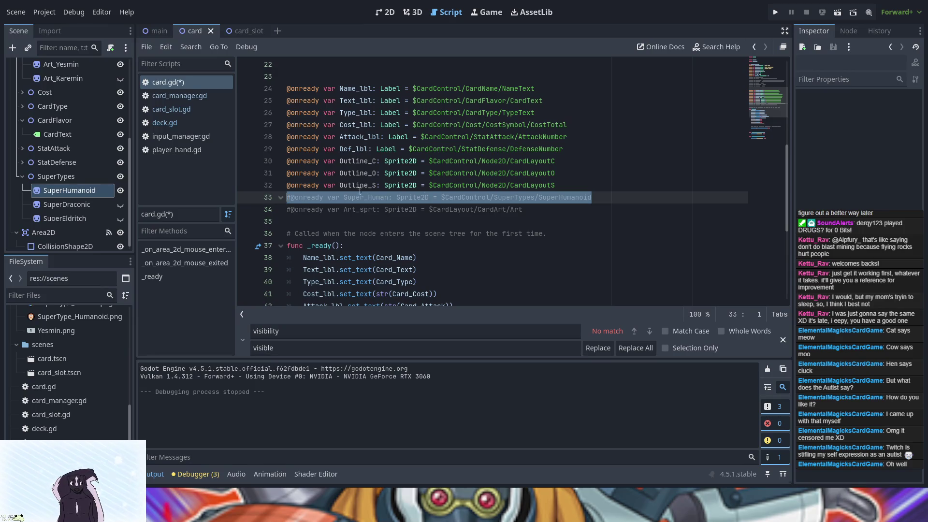
click(611, 197)
Duplicate the Super_Human line twice and point line 34 to the SuperDraconic node
key(Return)
key(Return)
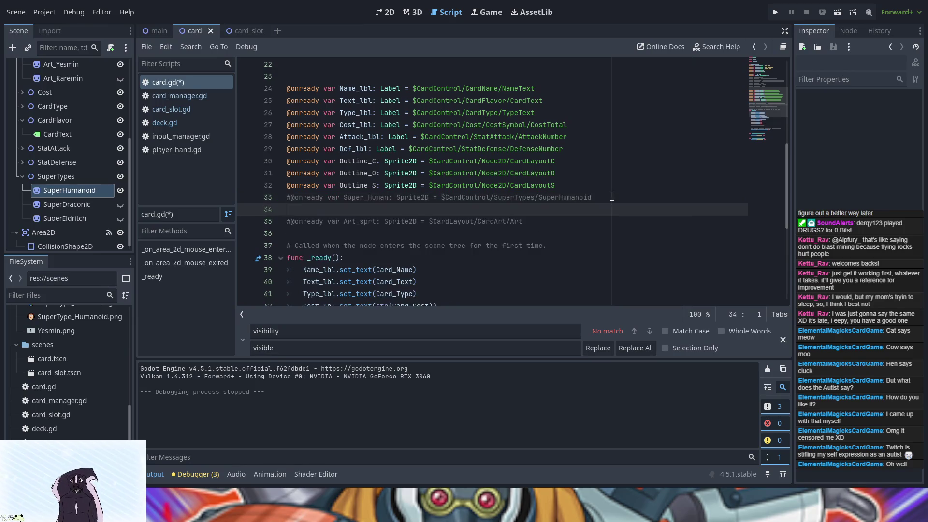
key(Up)
key(ctrl+v)
key(Down)
key(ctrl+v)
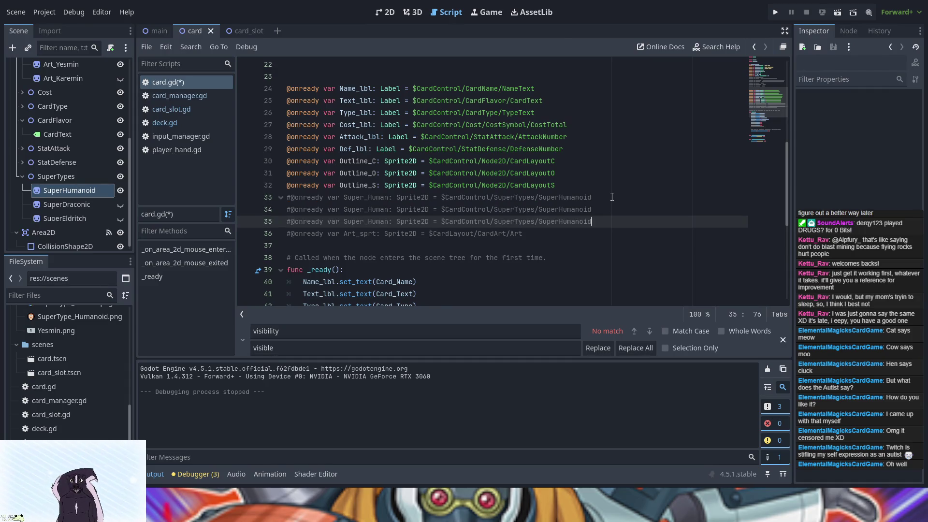
drag(592, 210, 560, 208)
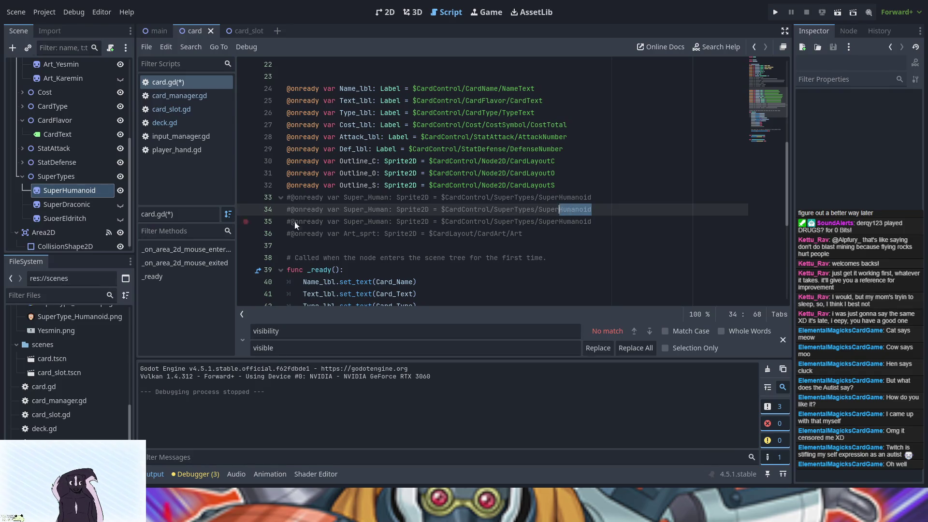
drag(616, 210, 441, 211)
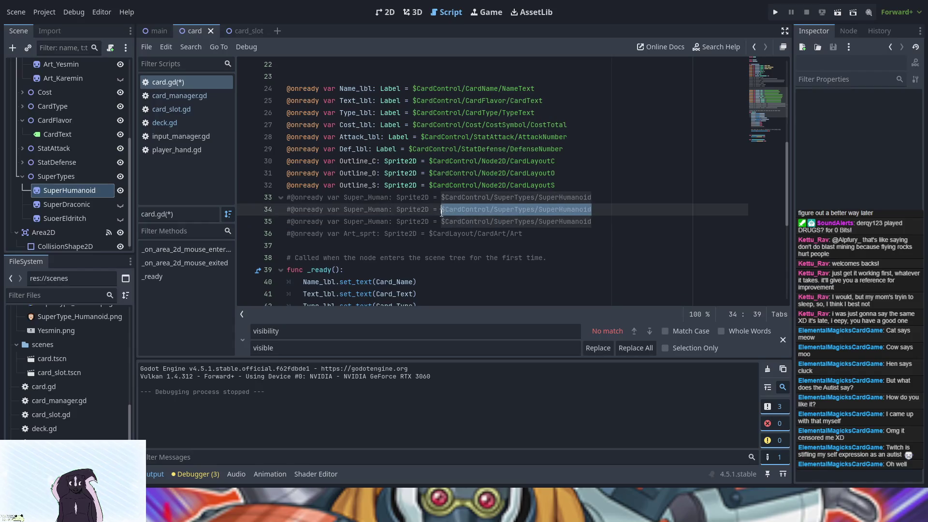
drag(62, 201, 465, 209)
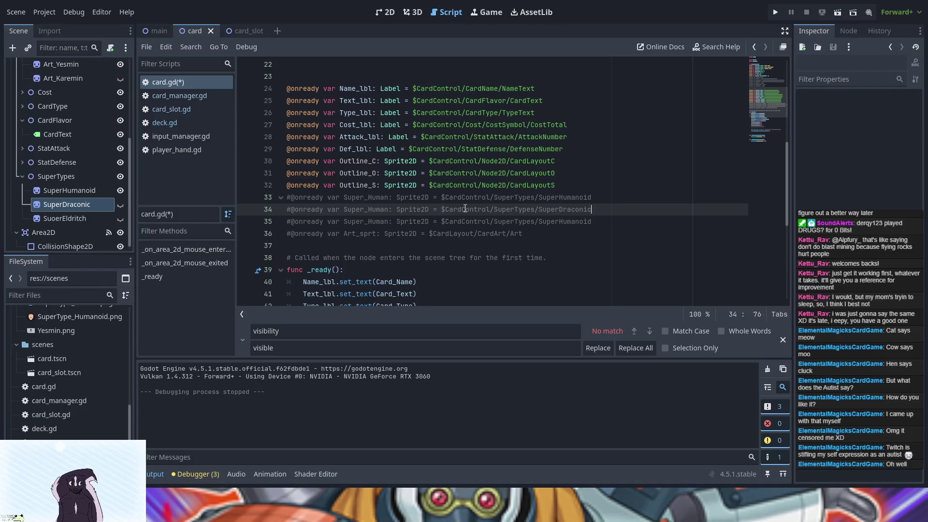
Rename the variables on lines 33–35 to Super_H, Super_D and Super_E
click(390, 198)
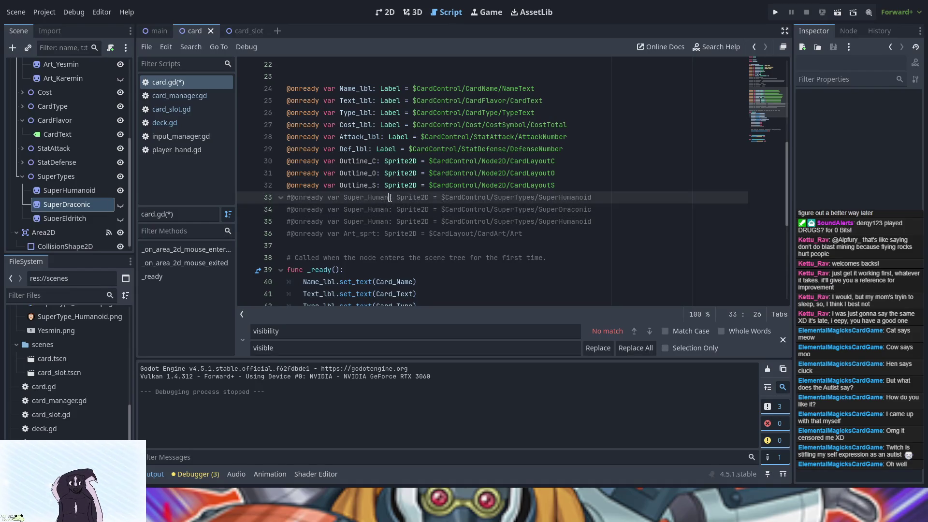
key(BackSpace)
key(BackSpace)
key(BackSpace)
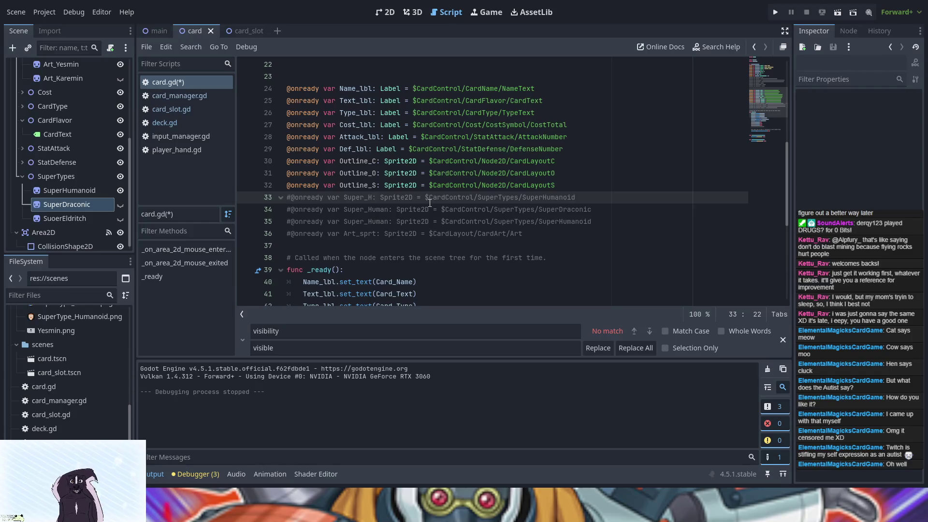
key(Down)
key(Right)
key(Right)
key(Delete)
key(Delete)
key(Delete)
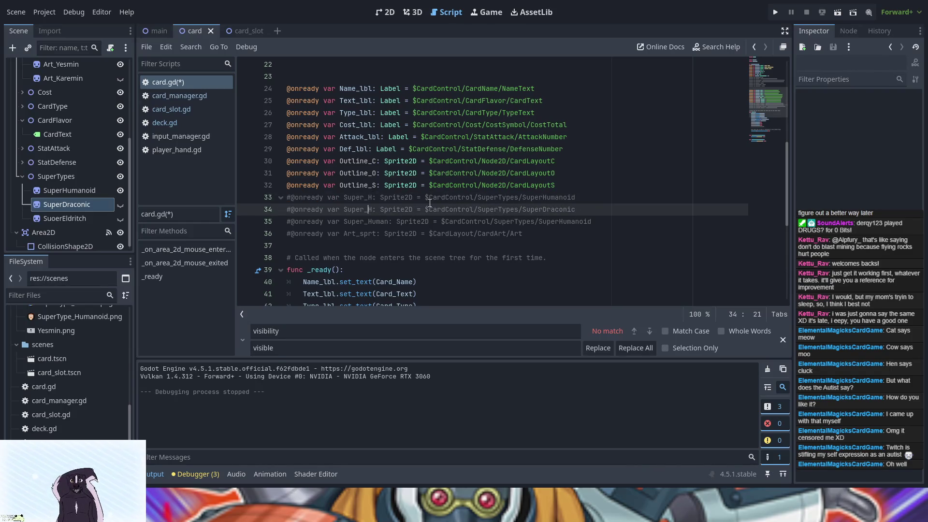
key(BackSpace)
text(D)
key(Down)
key(Delete)
key(Delete)
key(Delete)
key(BackSpace)
text(E)
Point line 35 to the SuoerEldritch node, then rename that node to SuperEldritch
mouse_move(582, 221)
mouse_down()
mouse_move(412, 221)
mouse_move(425, 221)
mouse_up()
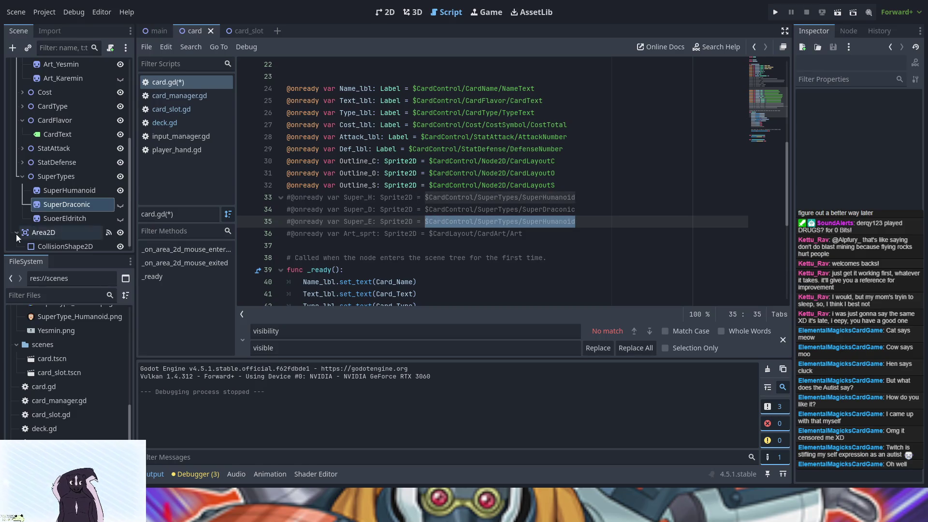
mouse_move(59, 217)
mouse_down()
mouse_move(299, 214)
mouse_move(459, 223)
mouse_up()
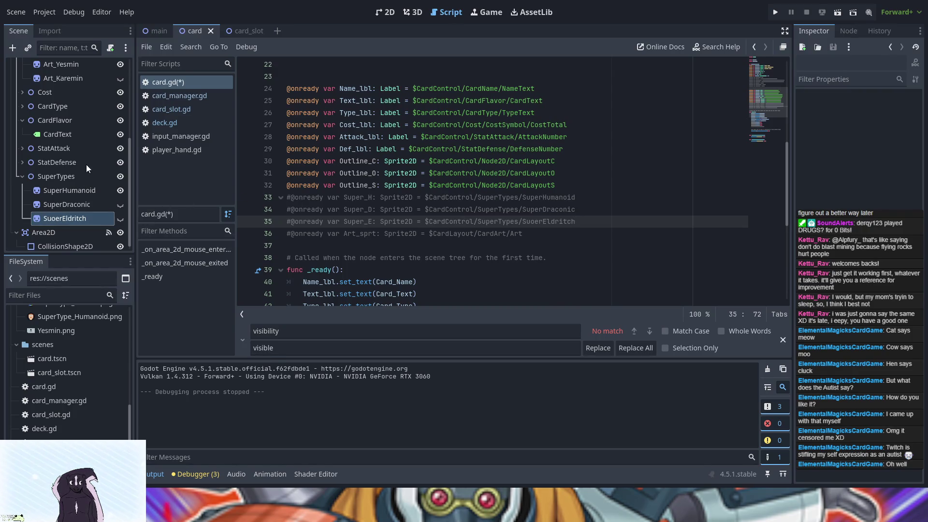
click(56, 220)
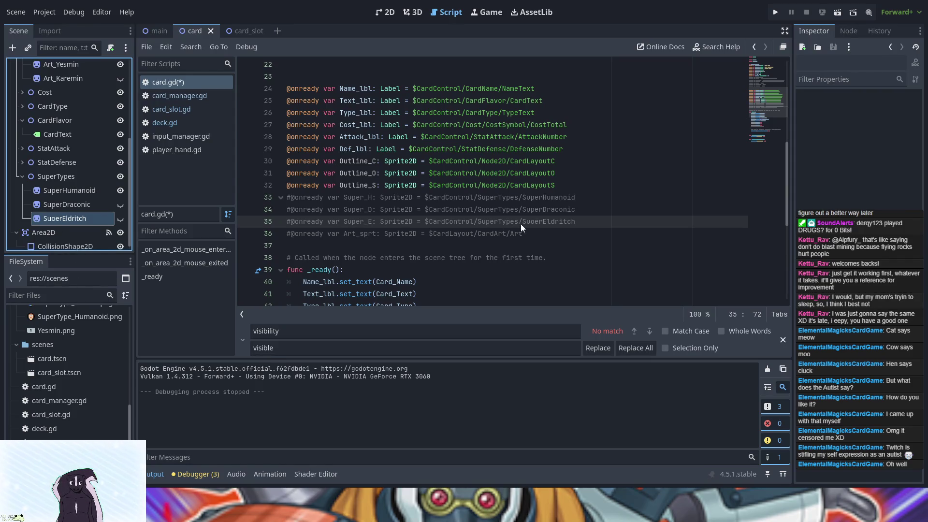
key(Return)
click(533, 233)
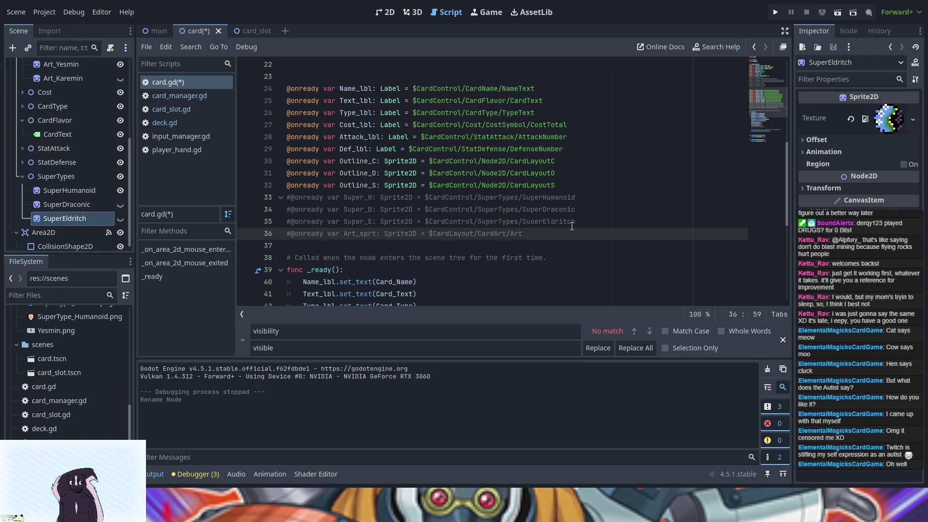
click(534, 221)
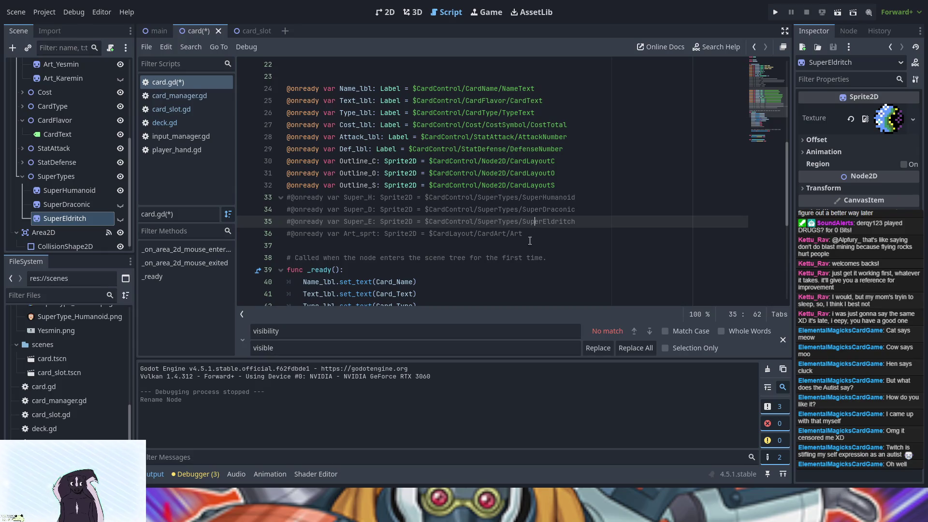
click(567, 233)
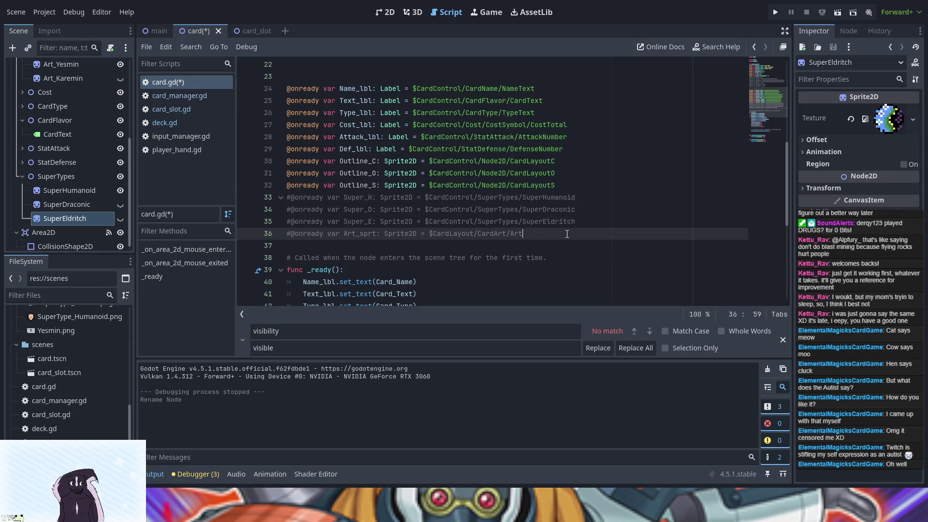
scroll(94, 195, up, 5)
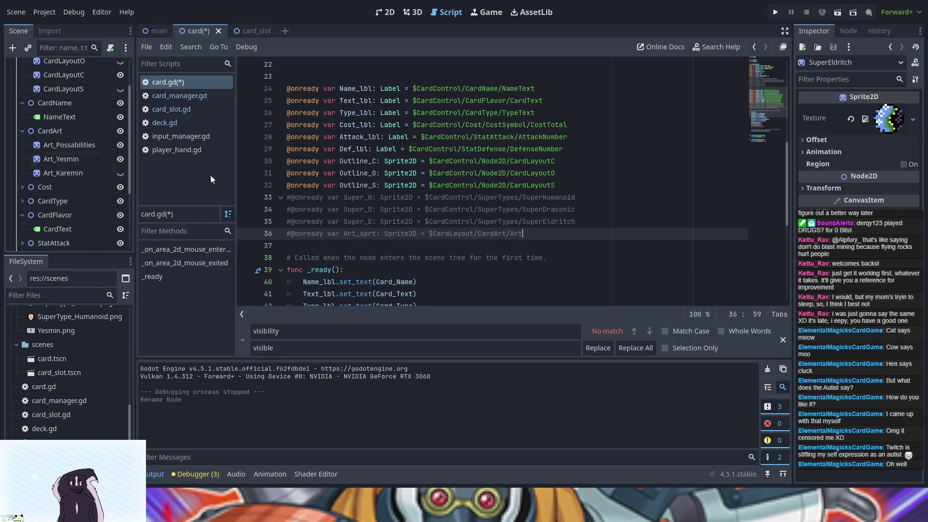
Point the commented Art line at the Art_Possabilities node path and rename it Art_P
drag(532, 237, 430, 235)
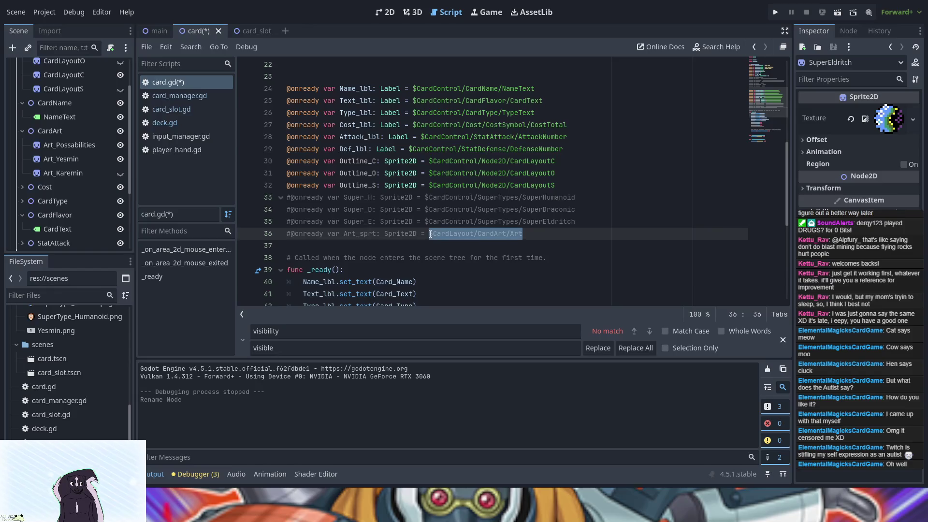
mouse_move(78, 145)
mouse_down()
mouse_move(201, 157)
mouse_move(459, 233)
mouse_up()
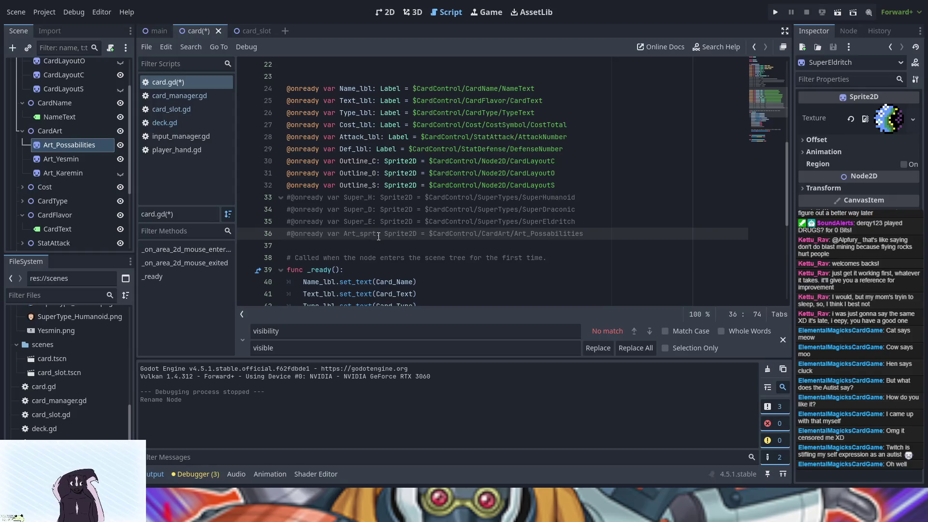
key(BackSpace)
key(BackSpace)
key(BackSpace)
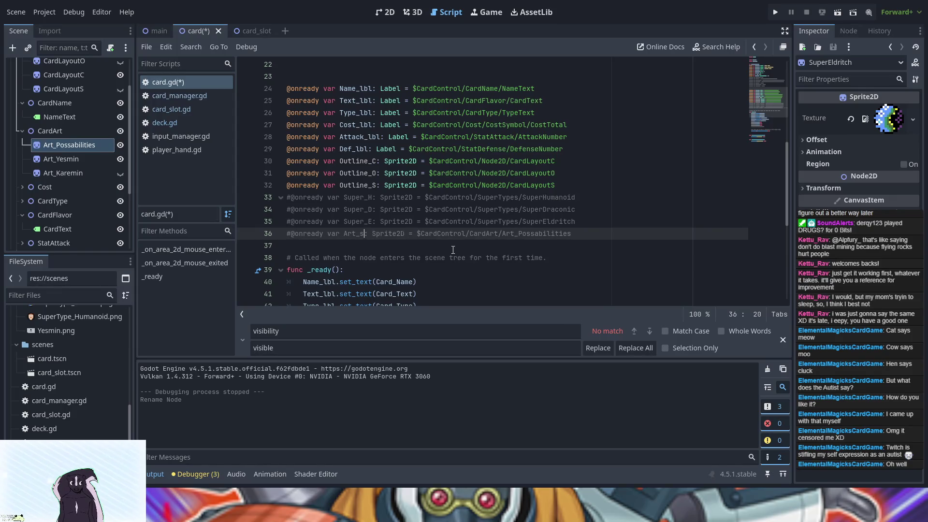
text(P)
Duplicate the commented Art_P declaration onto two new lines below it
drag(604, 233, 287, 235)
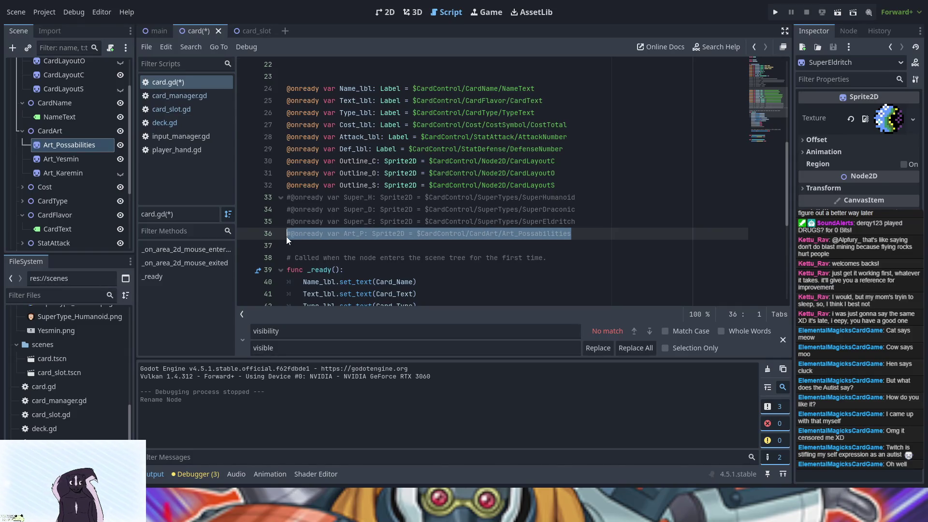
click(592, 236)
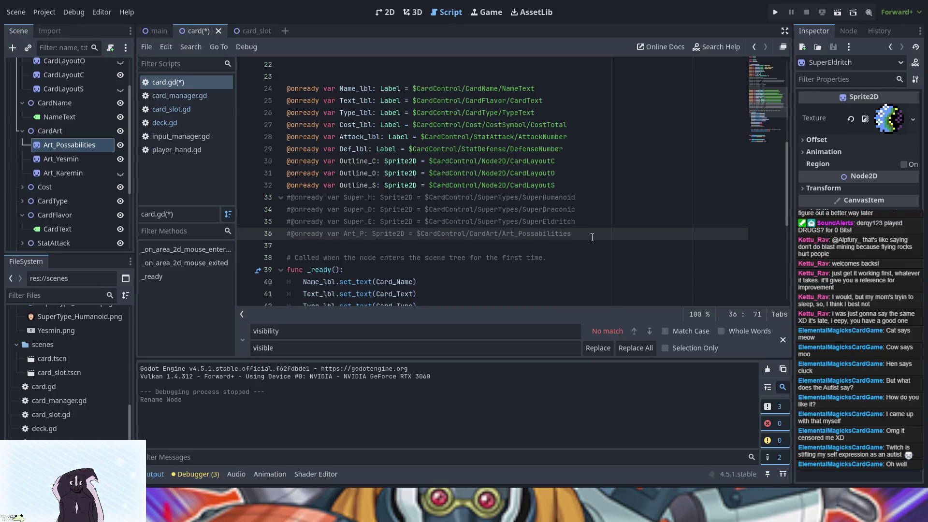
key(Return)
key(Return)
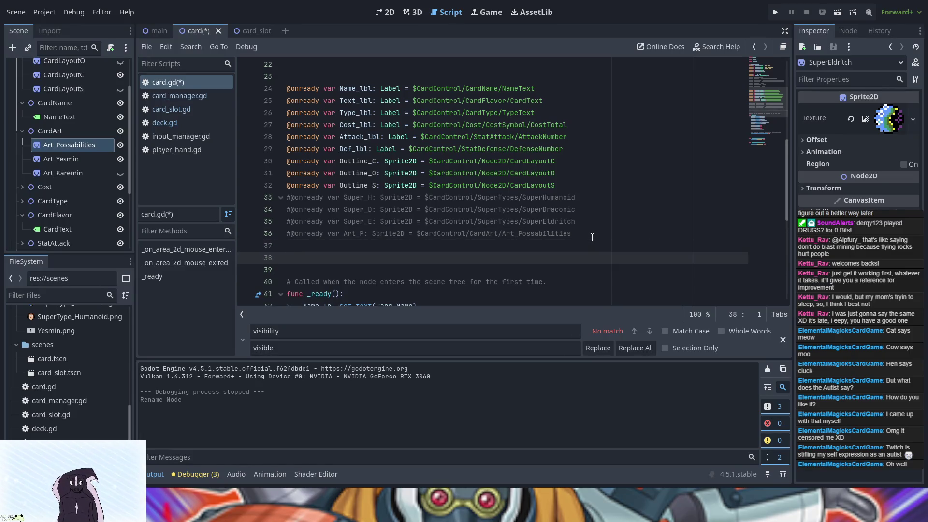
key(Return)
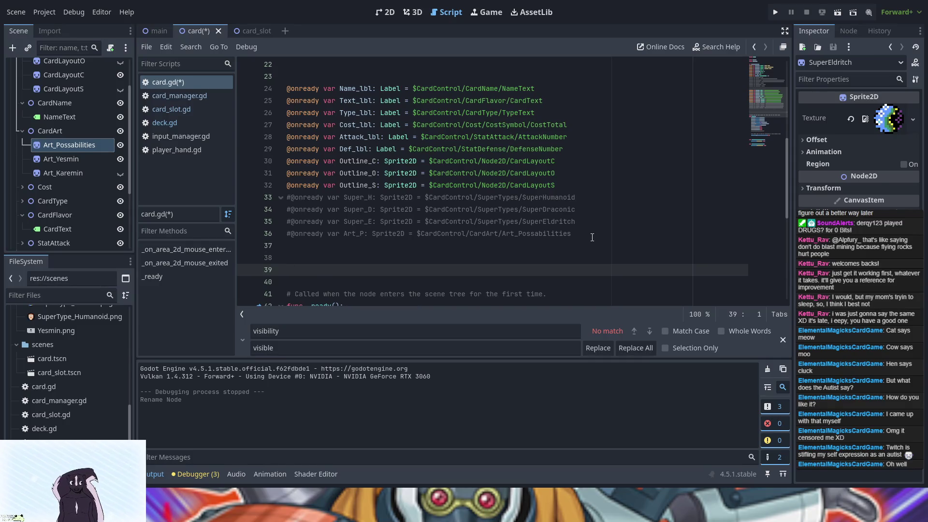
key(BackSpace)
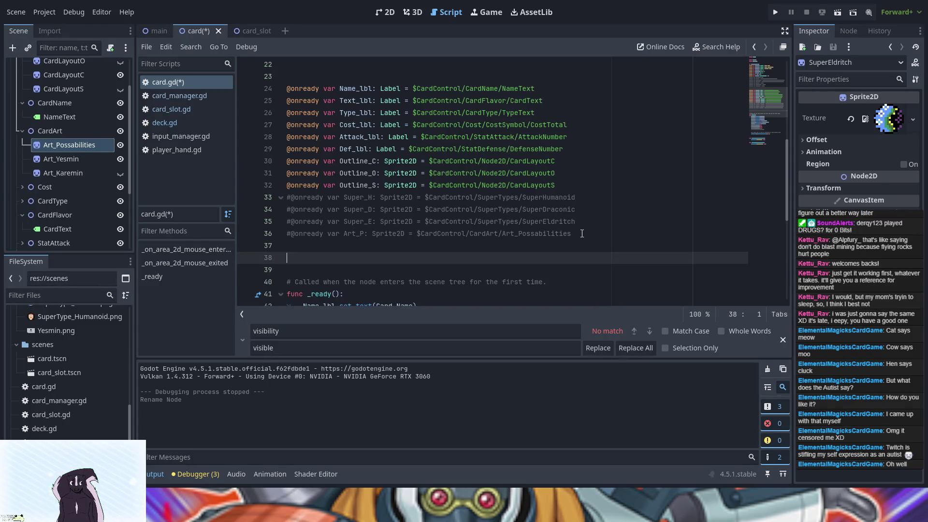
drag(592, 237, 563, 234)
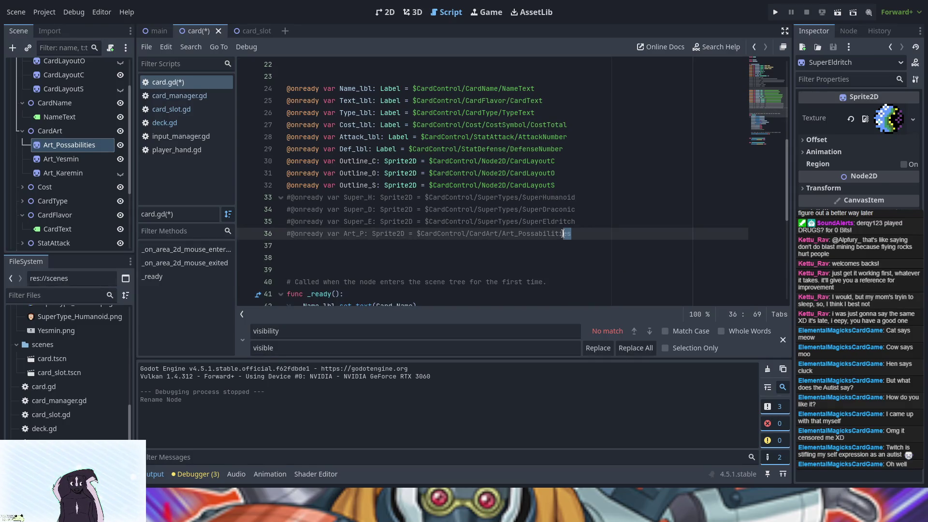
triple_click(487, 235)
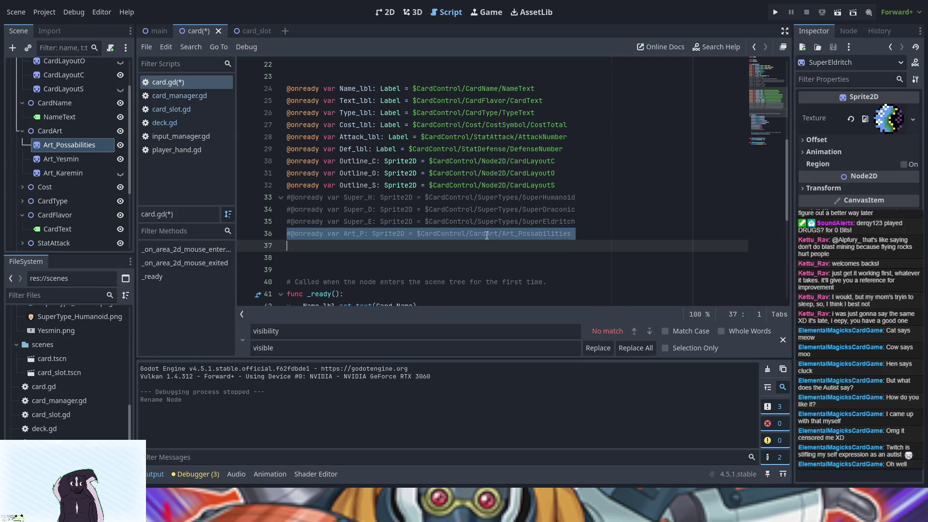
click(465, 250)
key(ctrl+v)
key(ctrl+v)
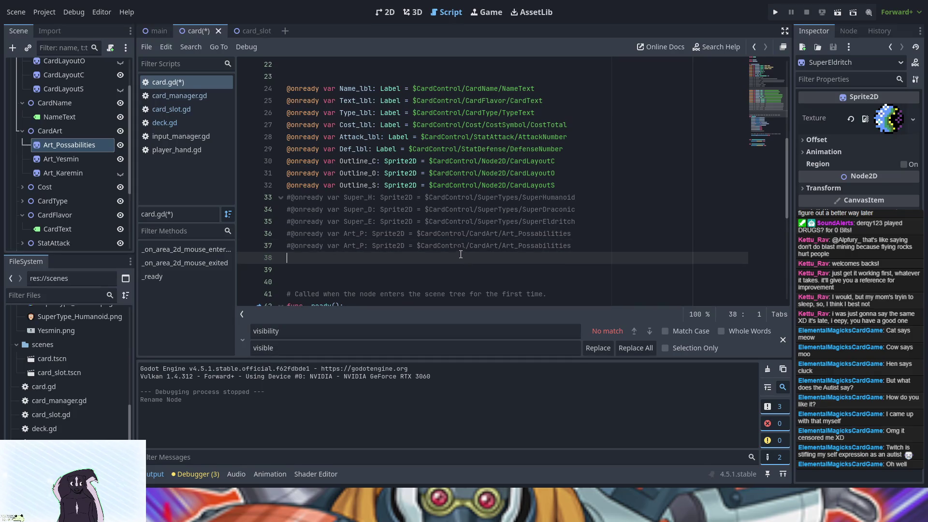
key(BackSpace)
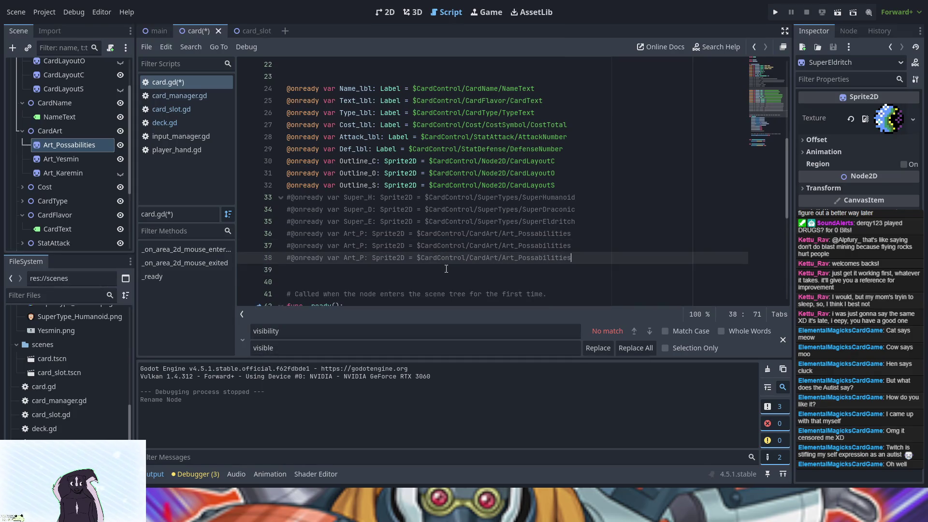
key(Delete)
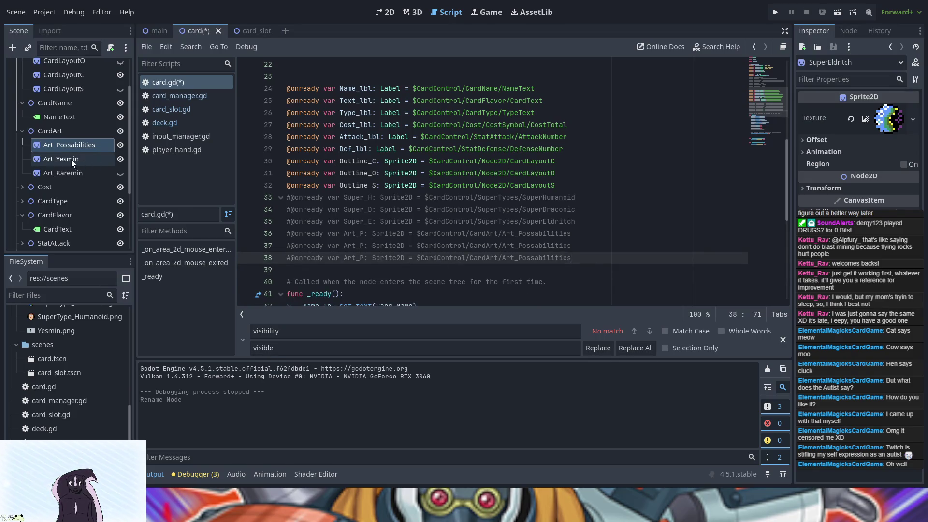
Repoint the copies to Art_Yesmin and Art_Karemin and rename them Art_Y and Art_K
drag(571, 245, 416, 247)
mouse_move(51, 158)
mouse_down()
mouse_move(435, 228)
mouse_move(433, 245)
mouse_up()
click(364, 247)
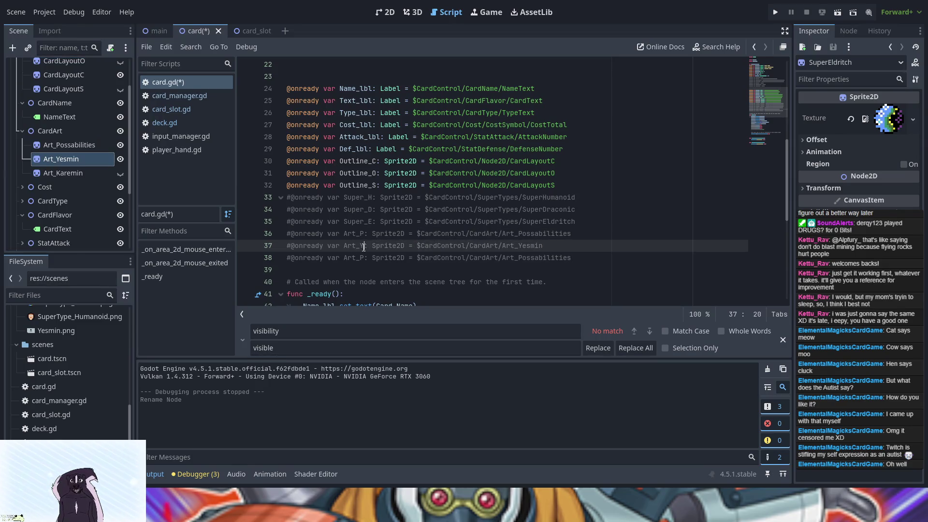
key(BackSpace)
text(Y)
drag(572, 258, 416, 258)
drag(62, 174, 453, 259)
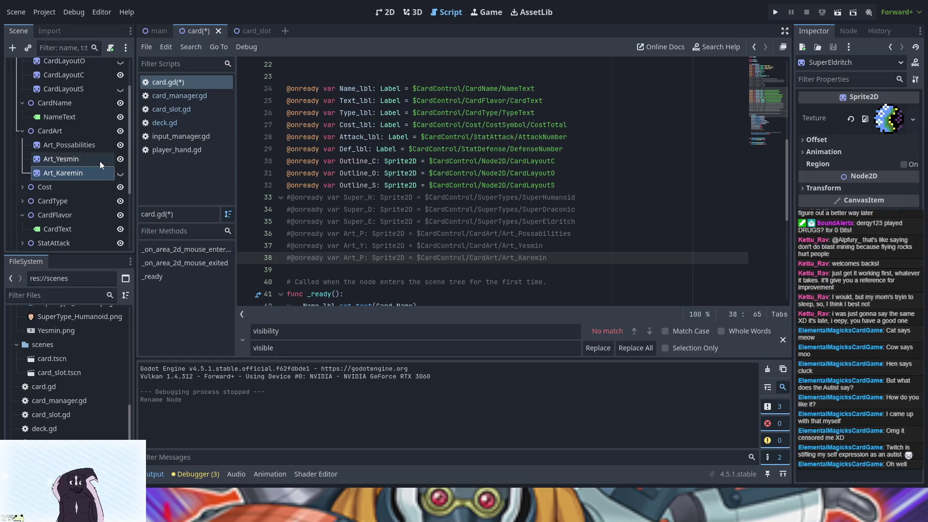
click(365, 258)
key(BackSpace)
text(K)
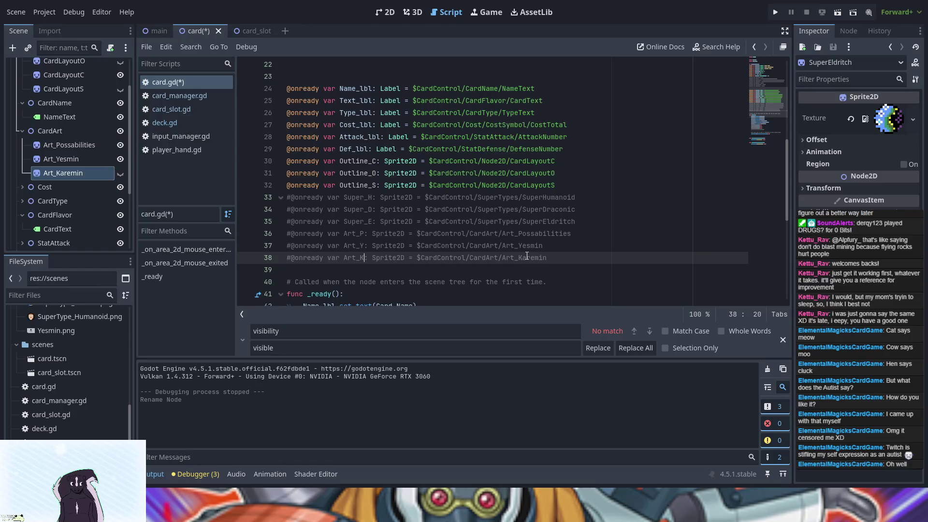
scroll(525, 260, down, 2)
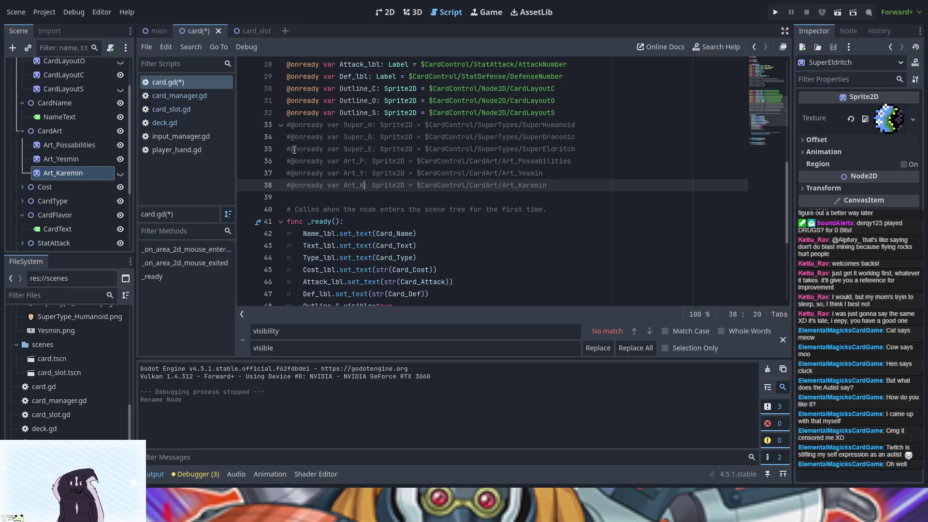
click(290, 125)
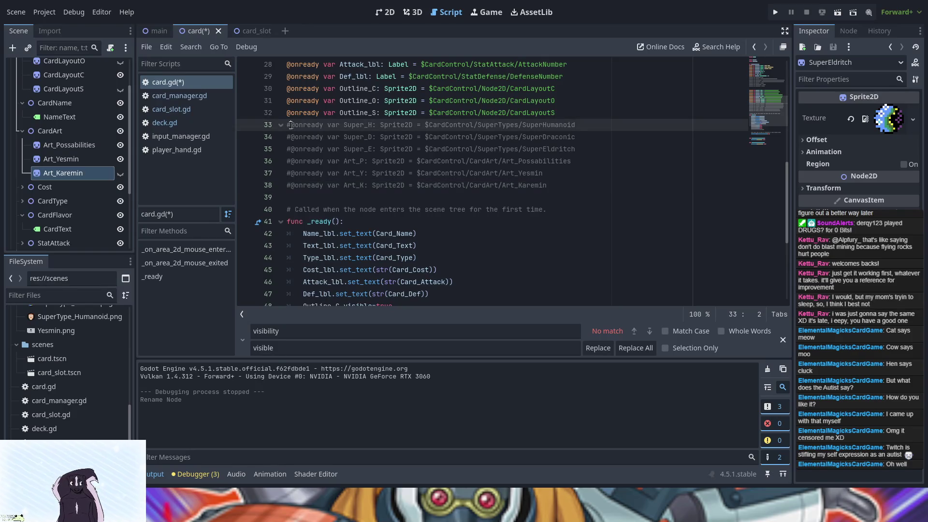
Uncomment the Super_H, Super_D, Super_E, Art_P, Art_Y and Art_K declarations
key(Delete)
key(Down)
key(Delete)
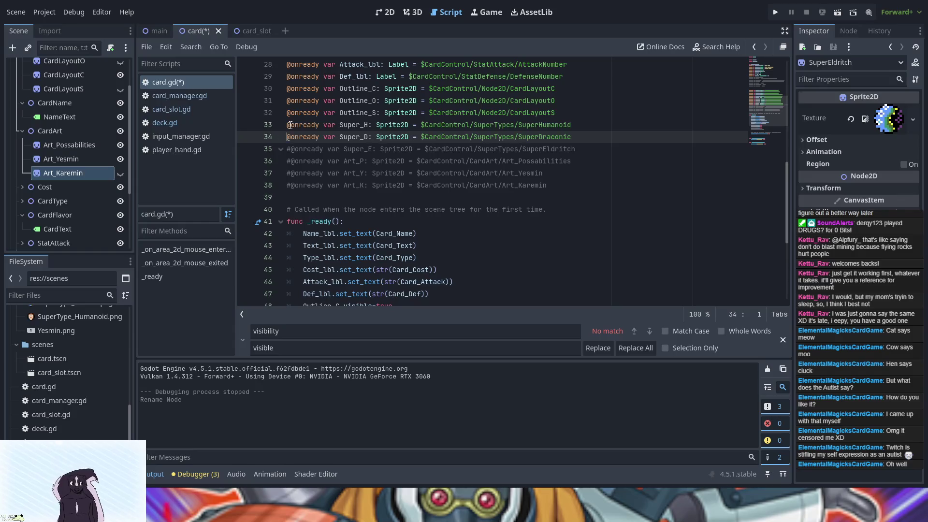
key(Down)
key(Delete)
key(Down)
key(Delete)
key(End)
key(Down)
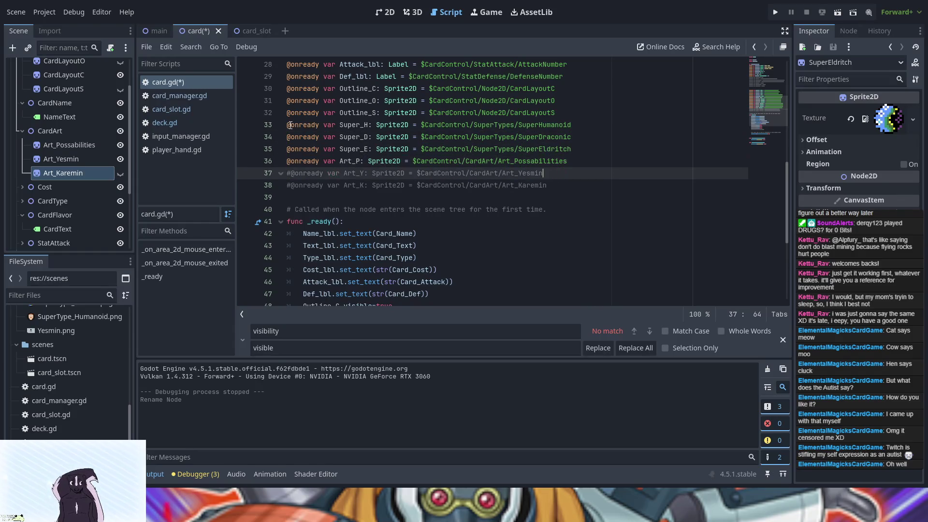
key(Right)
key(Delete)
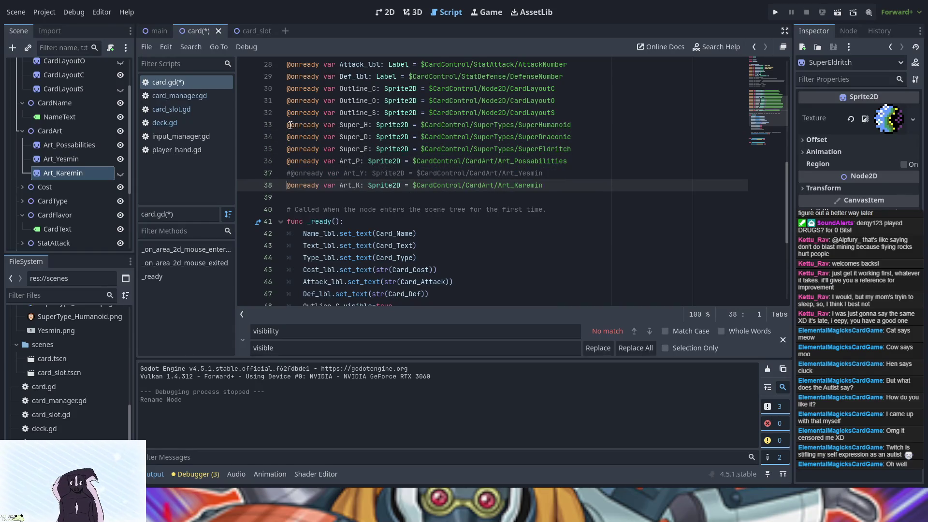
key(Up)
key(Delete)
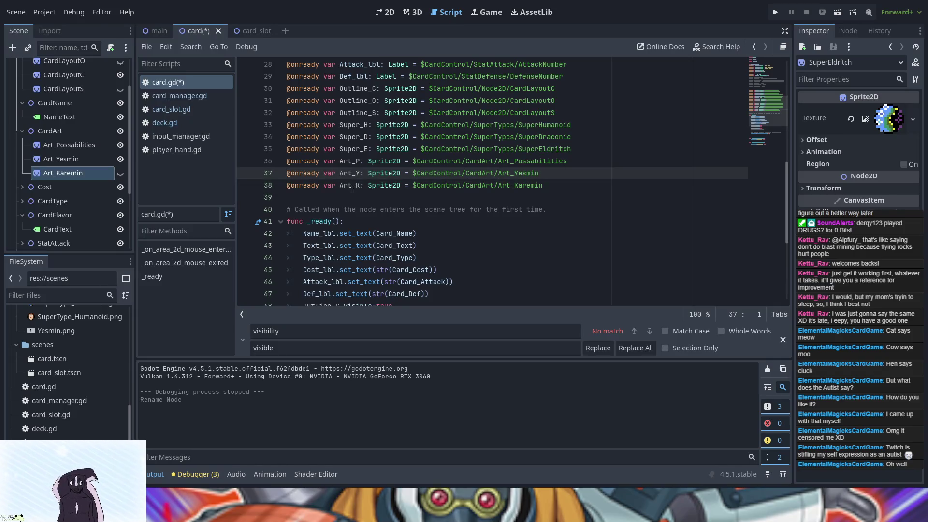
Replace the commented Outline_sprt line in _ready with Super_H
double_click(356, 124)
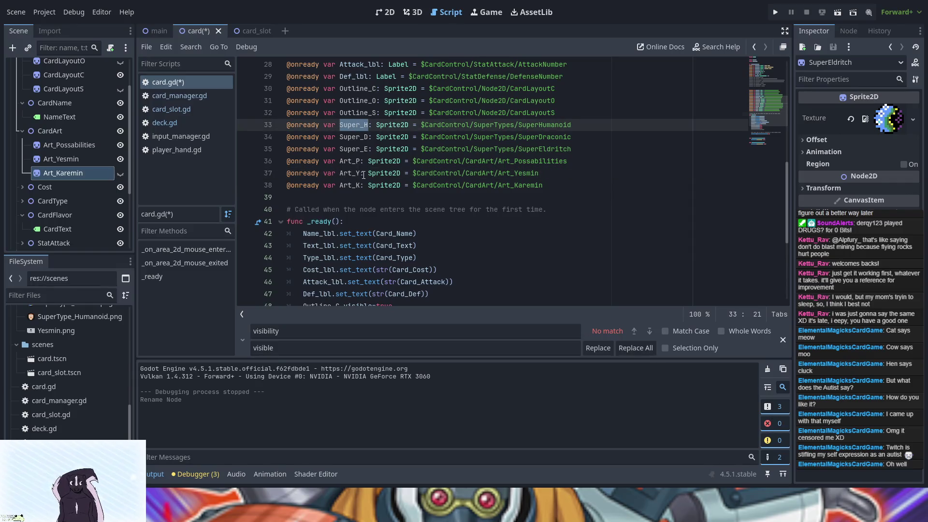
scroll(364, 175, down, 3)
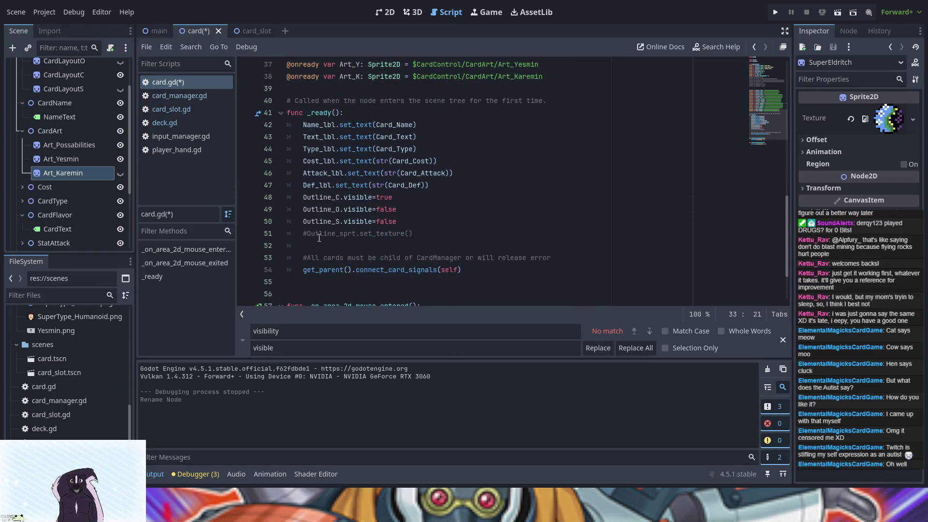
drag(417, 235, 302, 236)
text(Super_H)
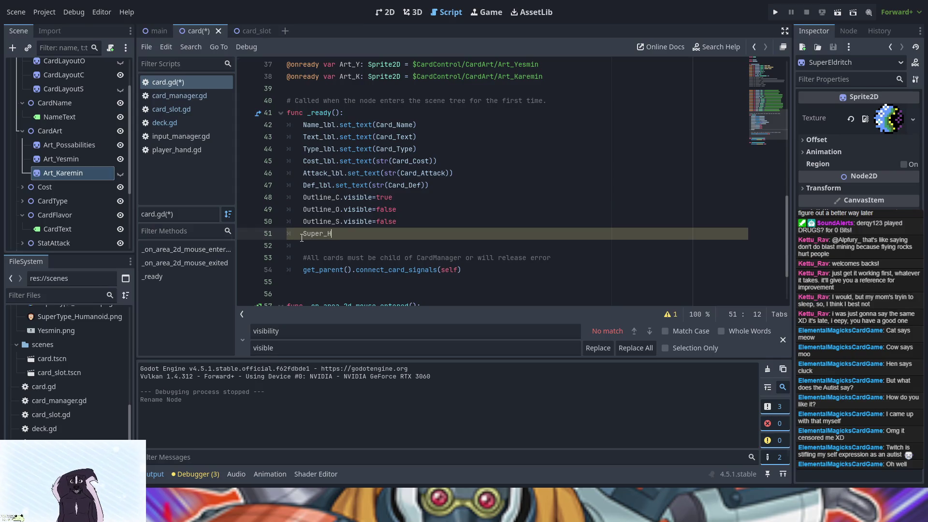
Paste Super_D on the line below Super_H in _ready
scroll(302, 237, up, 3)
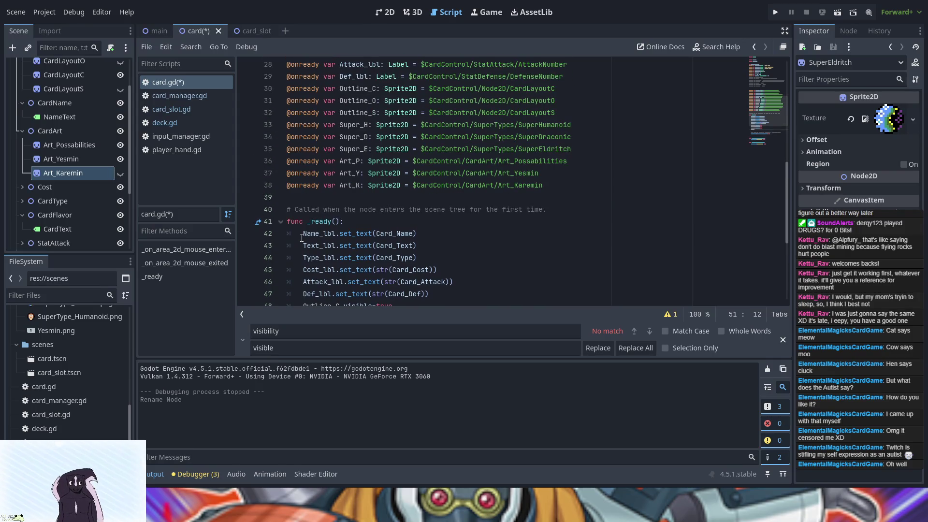
double_click(355, 138)
key(ctrl+c)
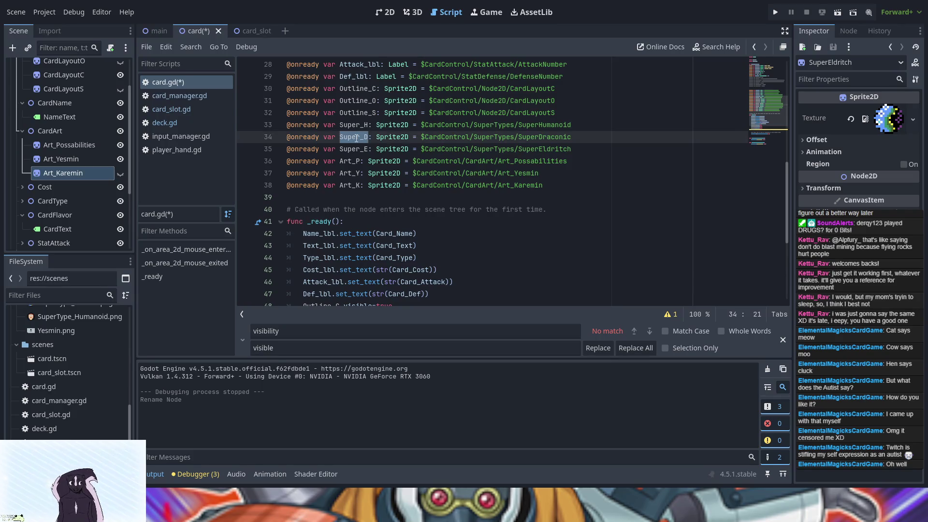
scroll(358, 218, down, 3)
click(342, 241)
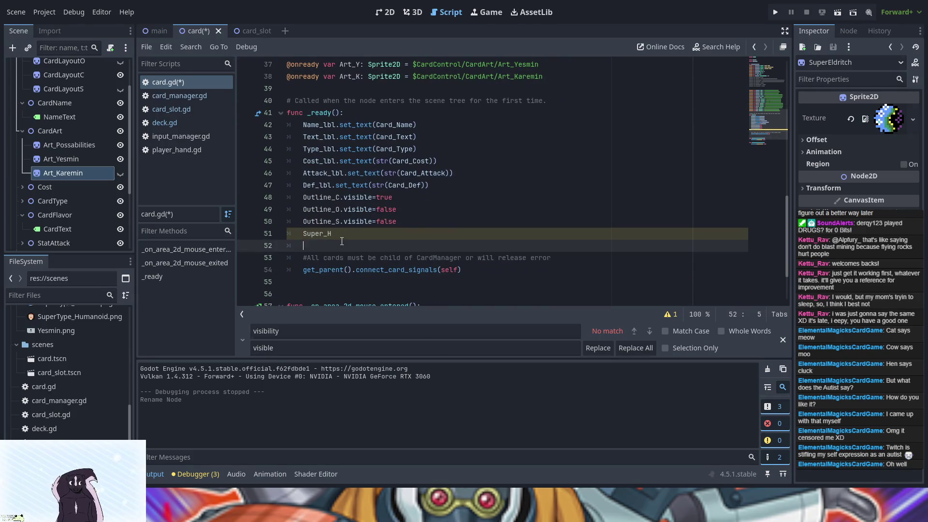
key(ctrl+v)
scroll(342, 241, up, 3)
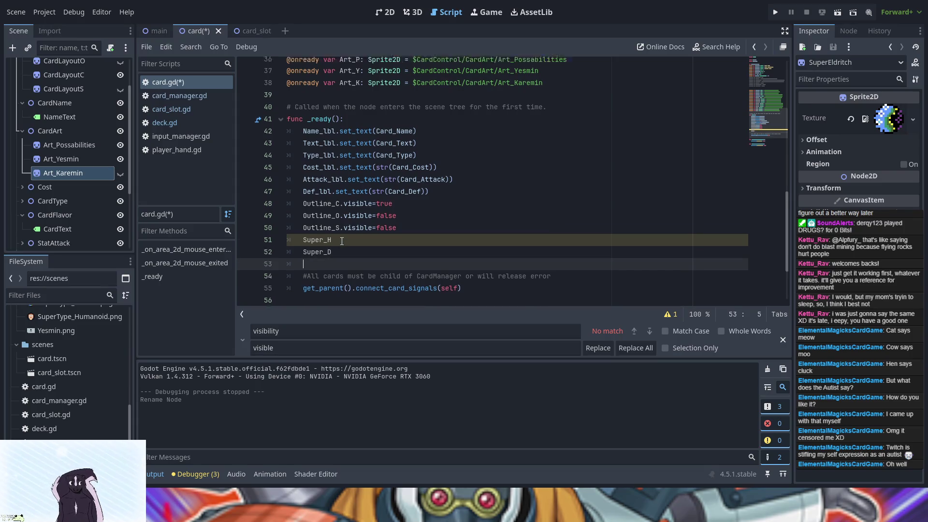
double_click(355, 151)
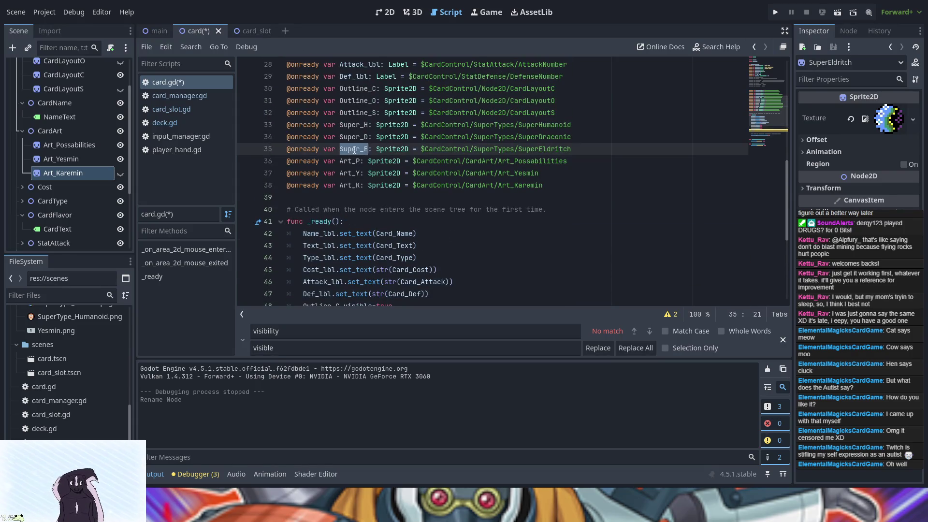
text(Super_D)
key(ctrl+z)
key(ctrl+z)
key(ctrl+z)
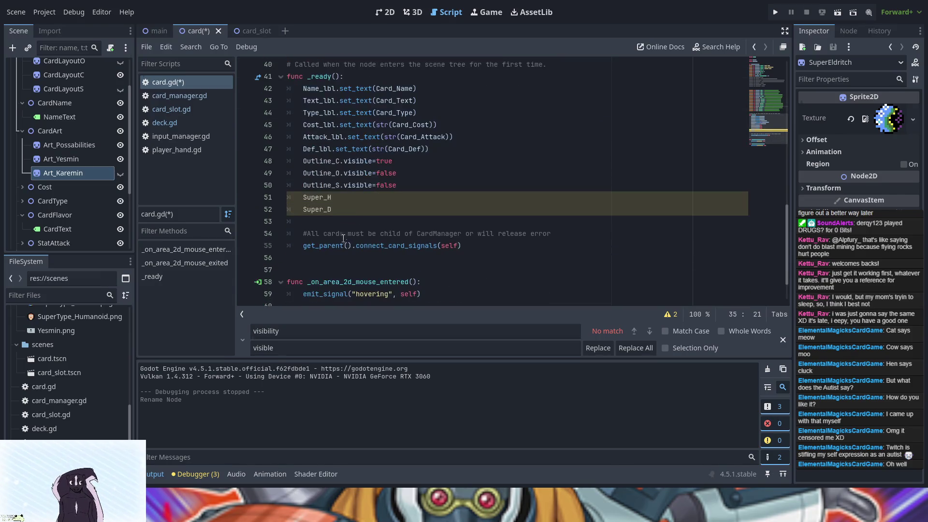
Add the Super_E line to _ready beneath Super_D
key(ctrl+y)
key(ctrl+y)
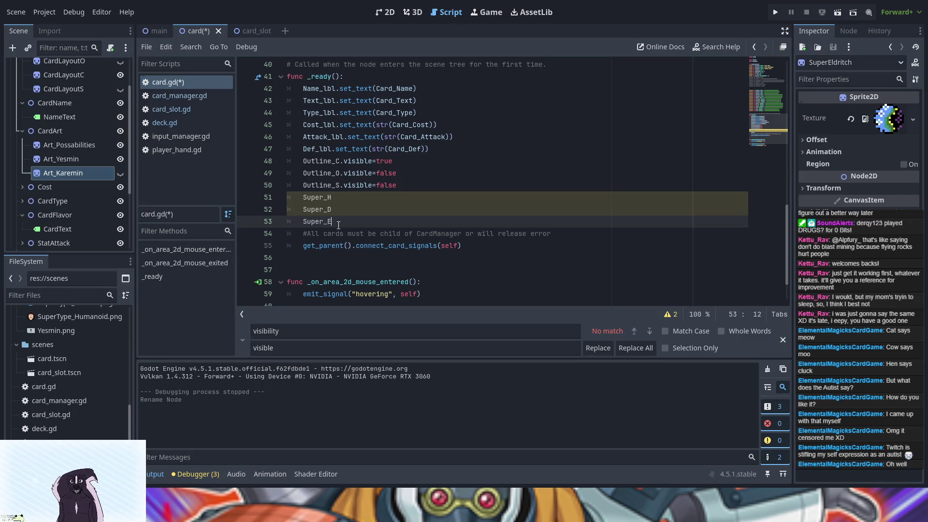
scroll(339, 226, up, 4)
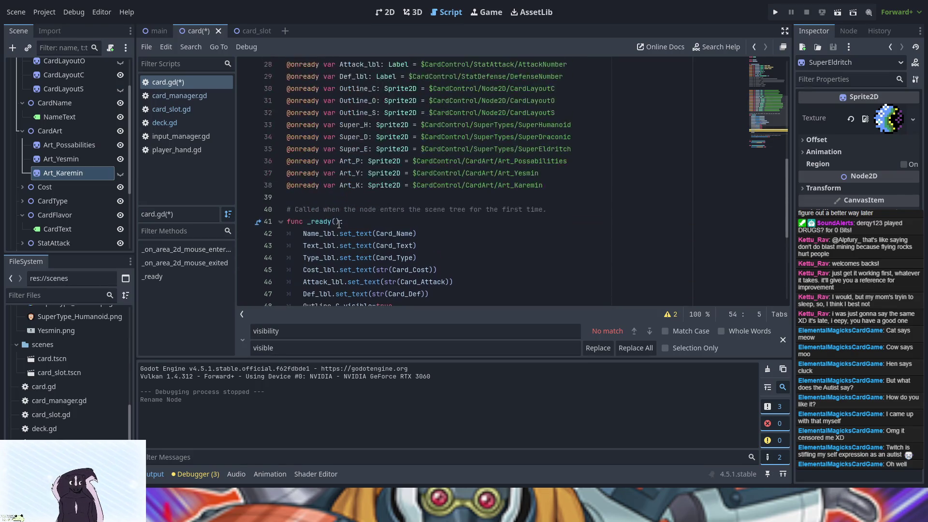
click(340, 161)
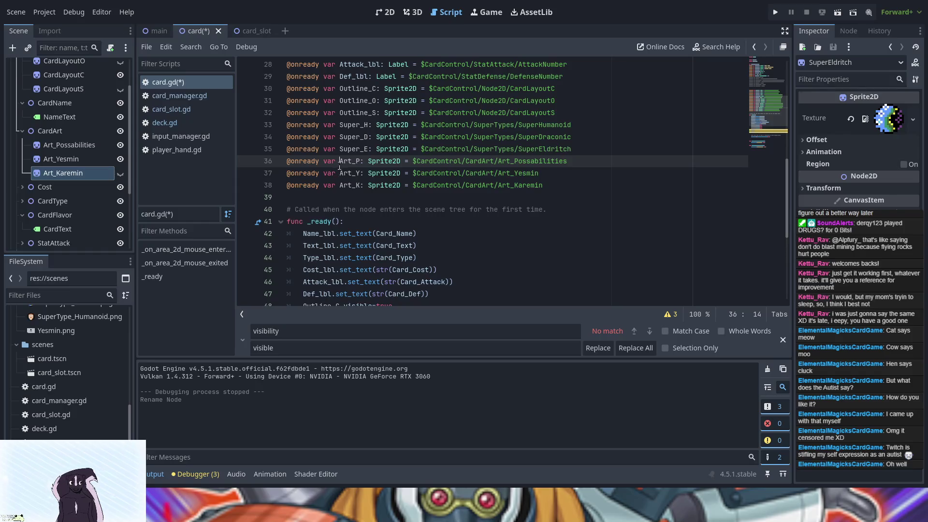
key(shift+Right)
key(shift+Right)
key(shift+Right)
mouse_move(341, 173)
mouse_down()
mouse_move(361, 173)
mouse_move(360, 185)
mouse_up()
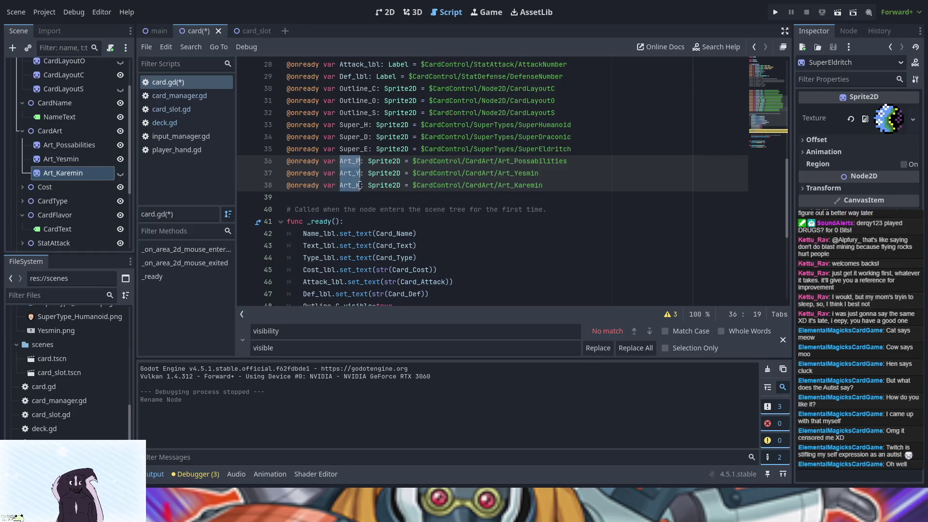
scroll(354, 188, down, 4)
click(319, 228)
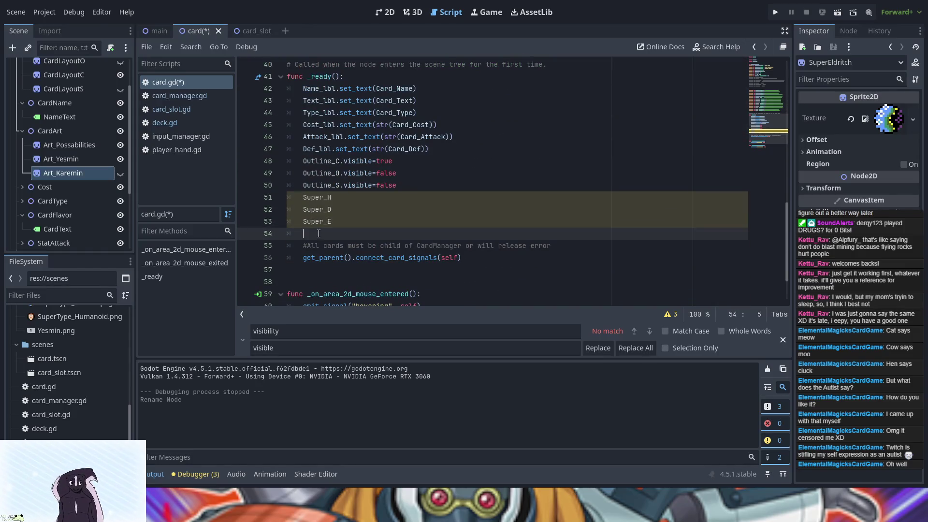
text(Super_E)
key(BackSpace)
key(BackSpace)
key(BackSpace)
Copy Art_P, Art_Y and Art_K with multi-selection and paste them after Super_E
scroll(377, 192, up, 4)
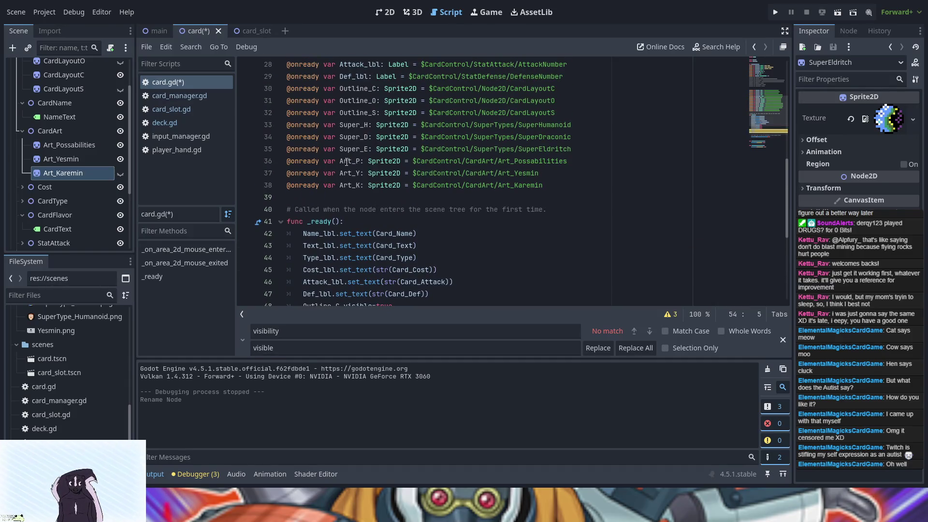
click(340, 161)
double_click(359, 161)
alt+double_click(361, 174)
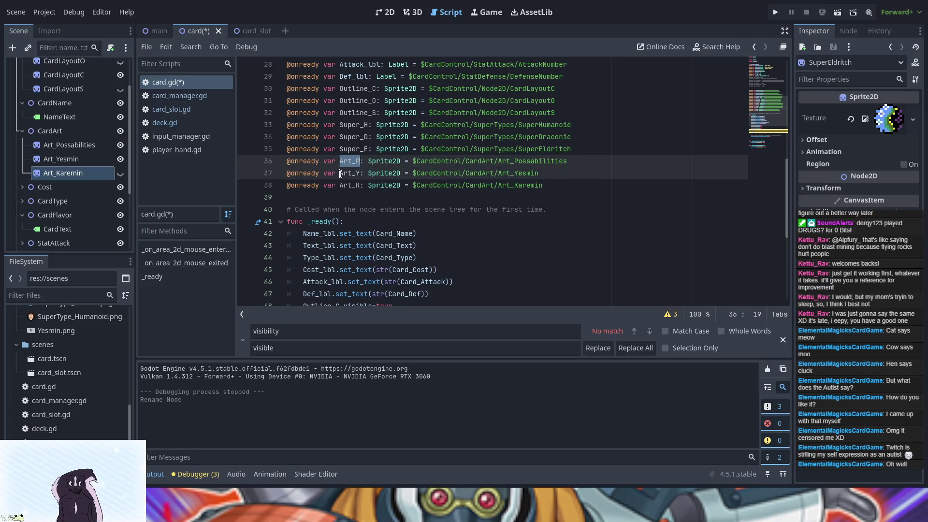
alt+drag(340, 185, 359, 185)
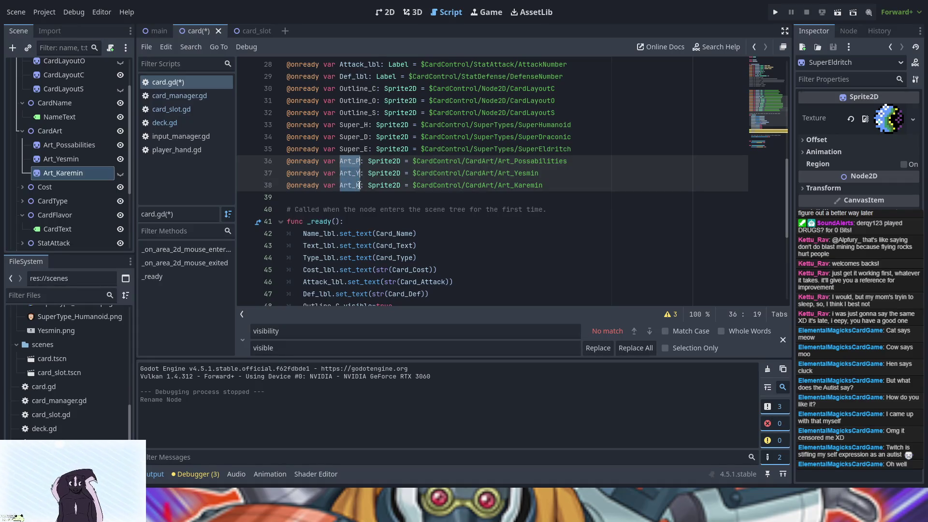
key(ctrl+c)
scroll(330, 227, down, 4)
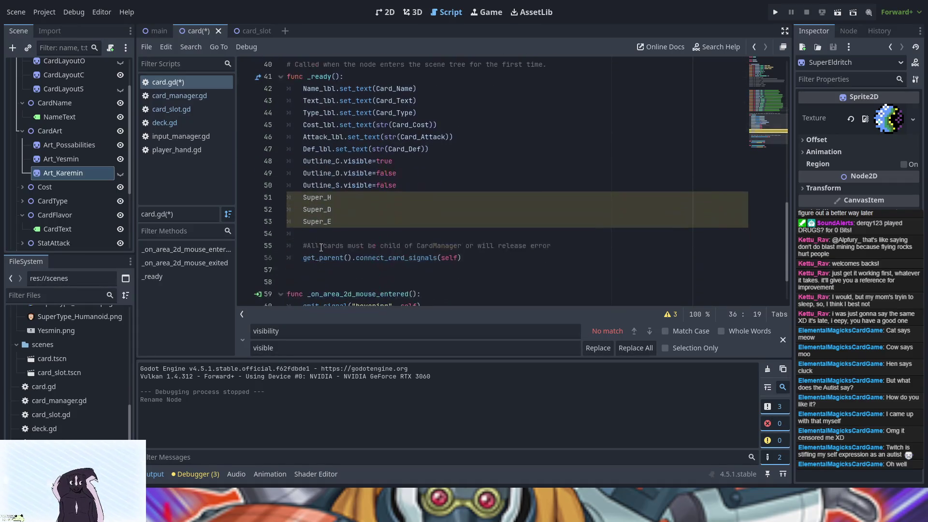
click(325, 233)
key(ctrl+v)
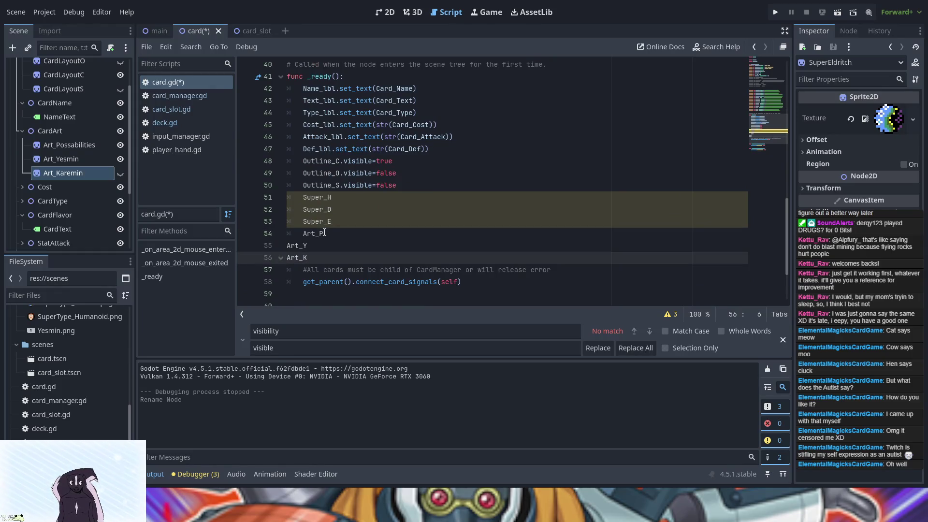
Indent the pasted Art_Y and Art_K lines to fix the parse error
click(288, 246)
key(Tab)
key(Down)
key(Home)
key(Tab)
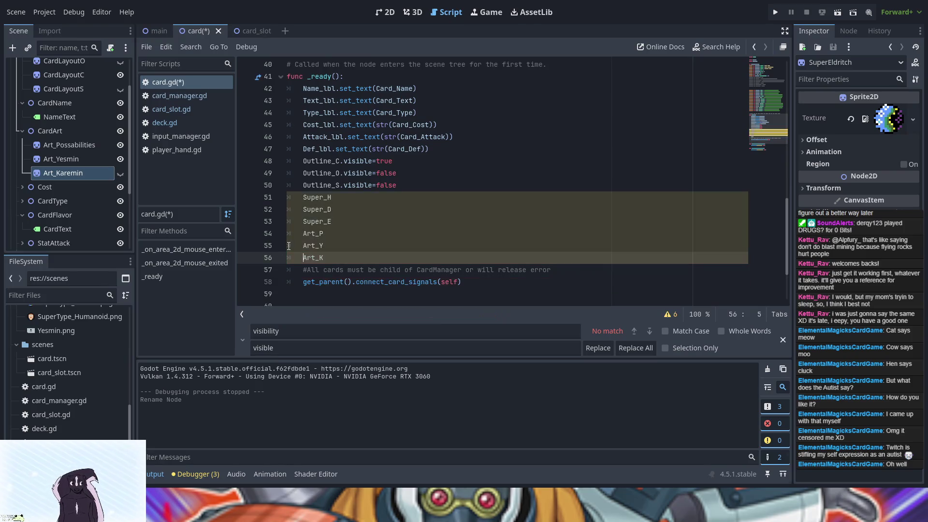
key(End)
Append .visible=true to Super_E and Art_Y in _ready
drag(340, 161, 393, 162)
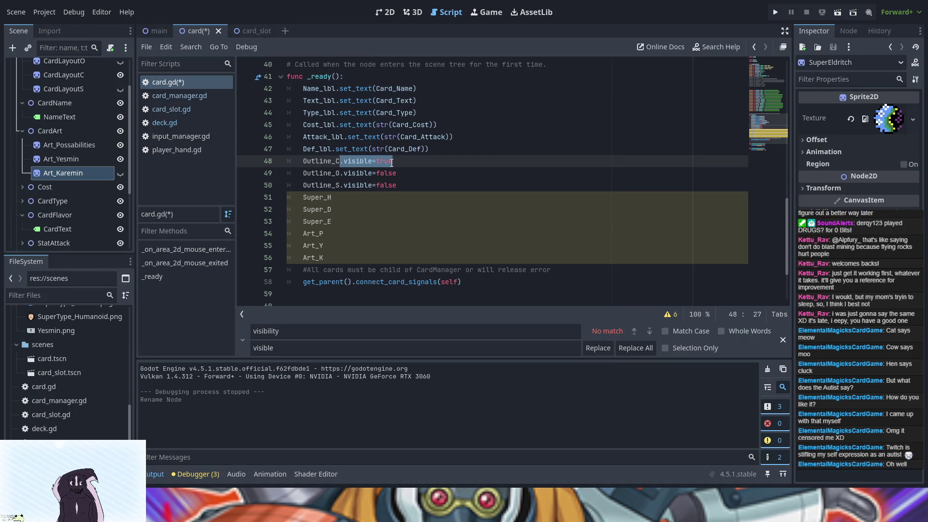
click(346, 222)
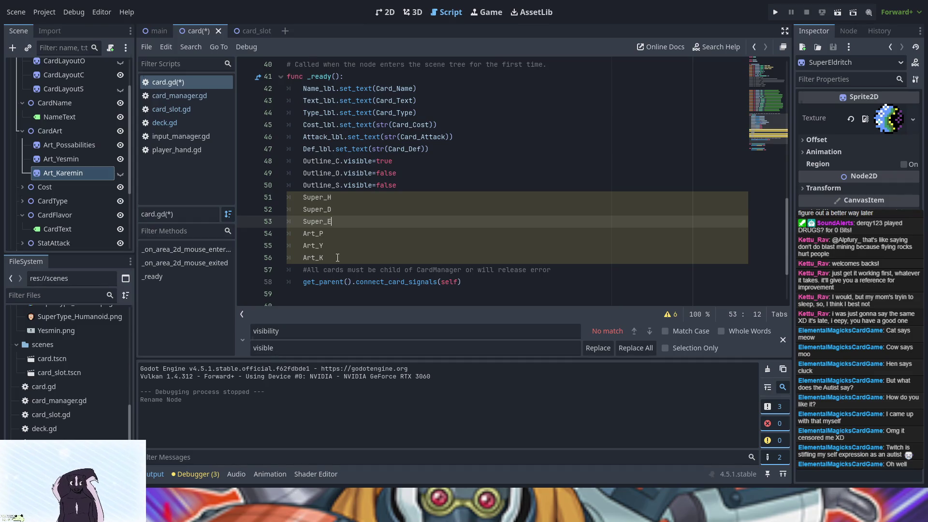
alt+click(338, 246)
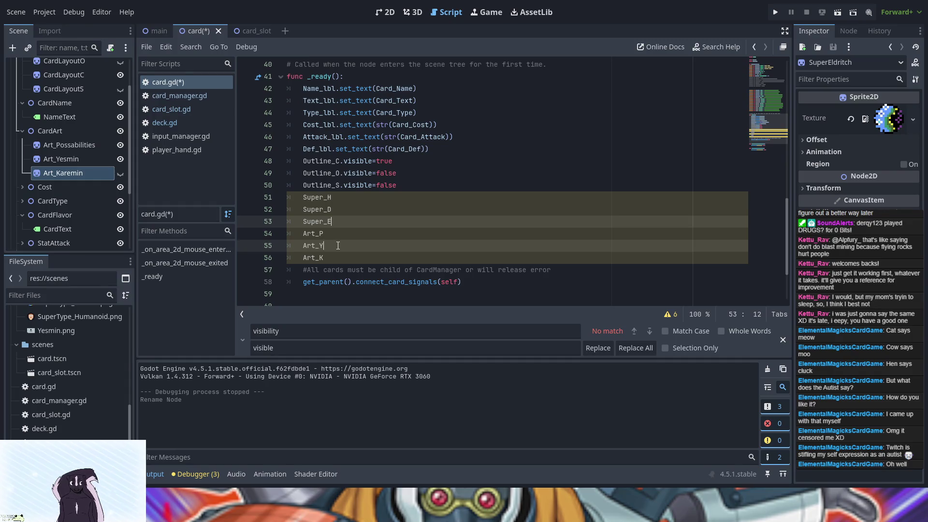
key(ctrl+v)
Append .visible=false to Super_H, Super_D, Art_K and Art_P
drag(339, 185, 398, 187)
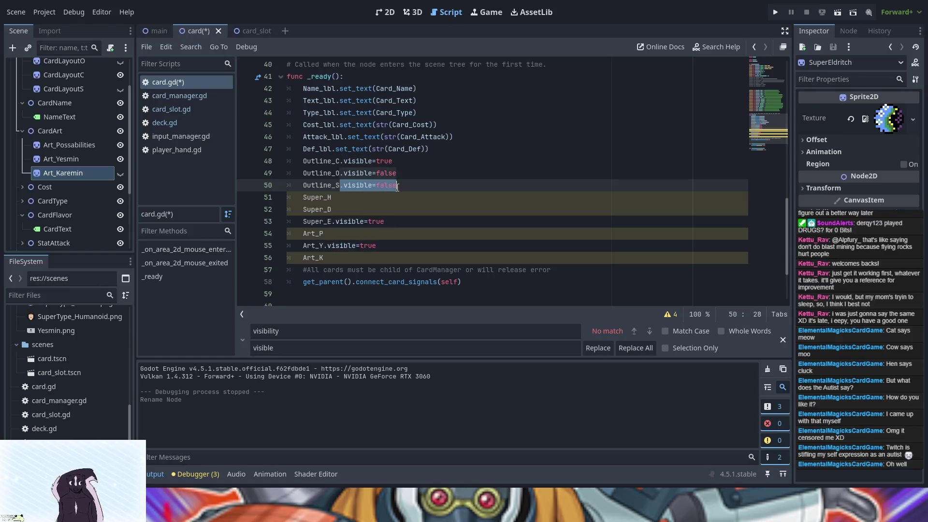
click(354, 201)
alt+click(352, 209)
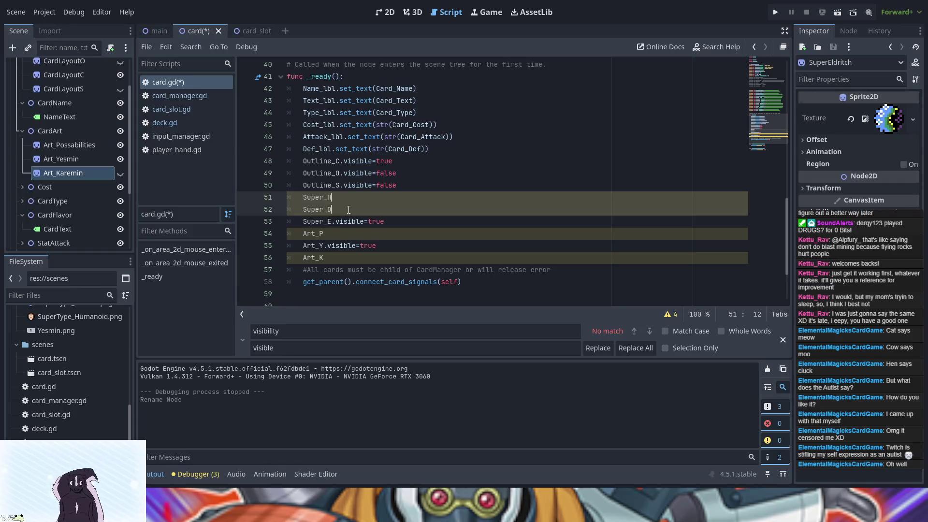
alt+click(338, 258)
key(ctrl+v)
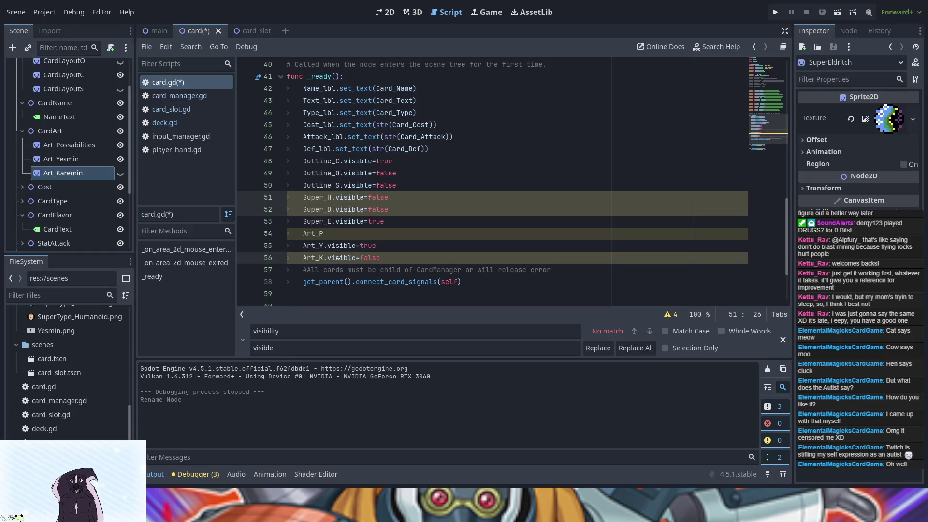
click(341, 232)
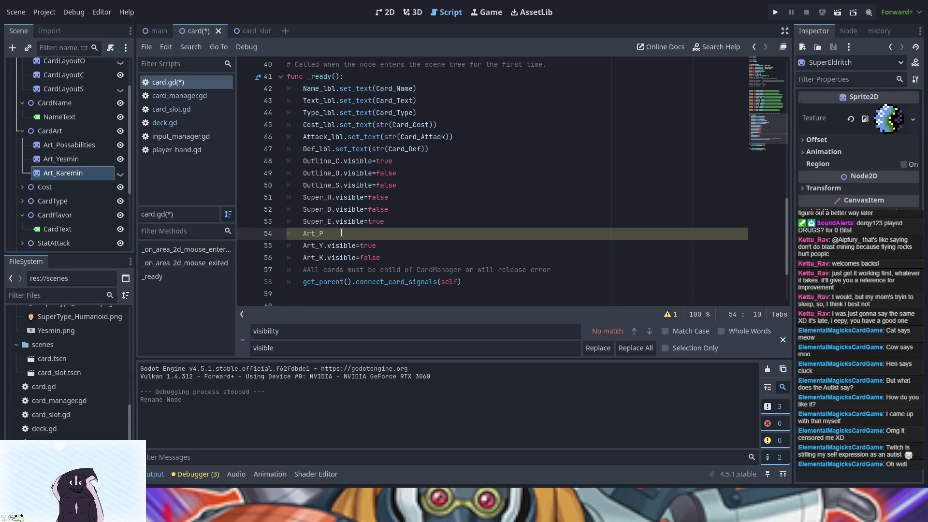
key(ctrl+v)
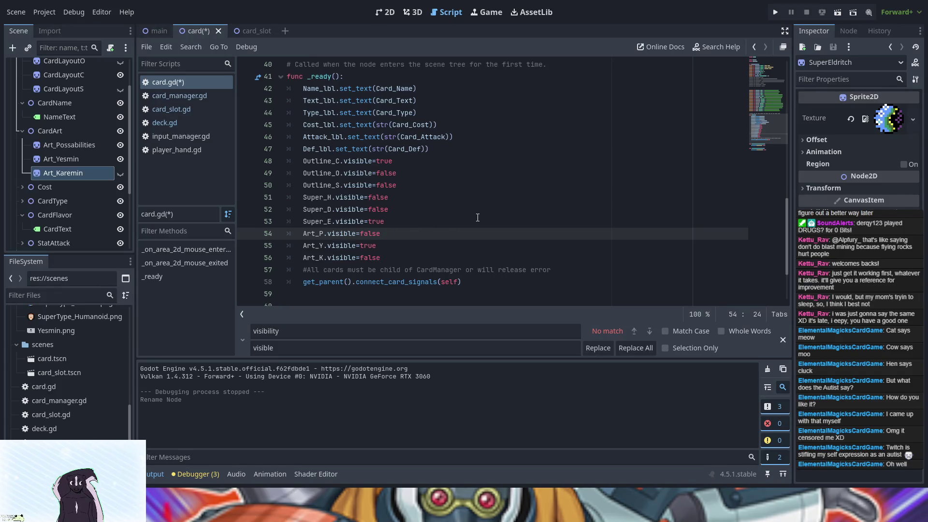
scroll(479, 235, up, 5)
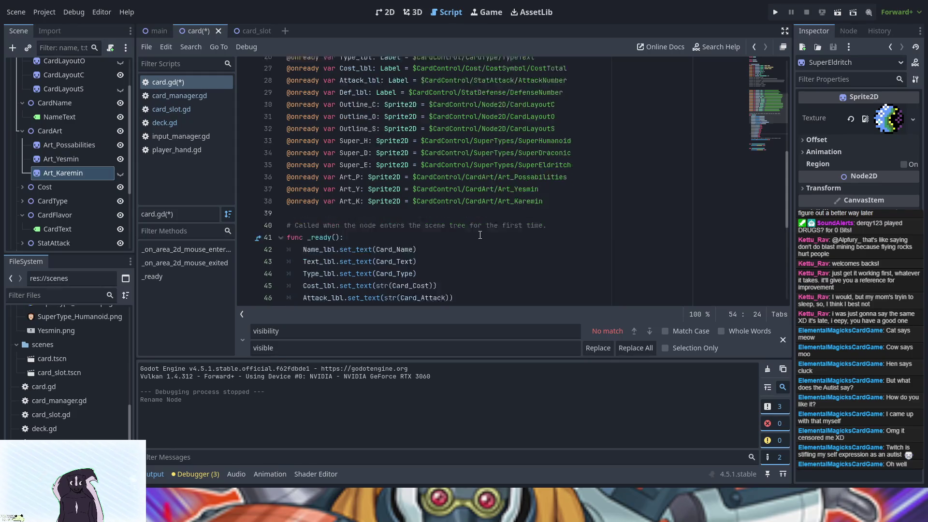
scroll(479, 235, down, 5)
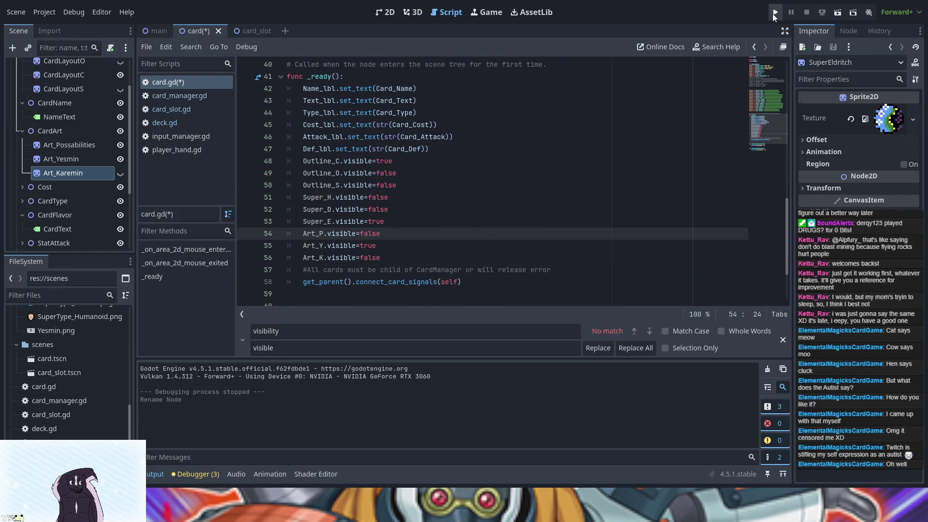
Switch to the 2D view and test-run the game, drawing a card from the deck
click(387, 13)
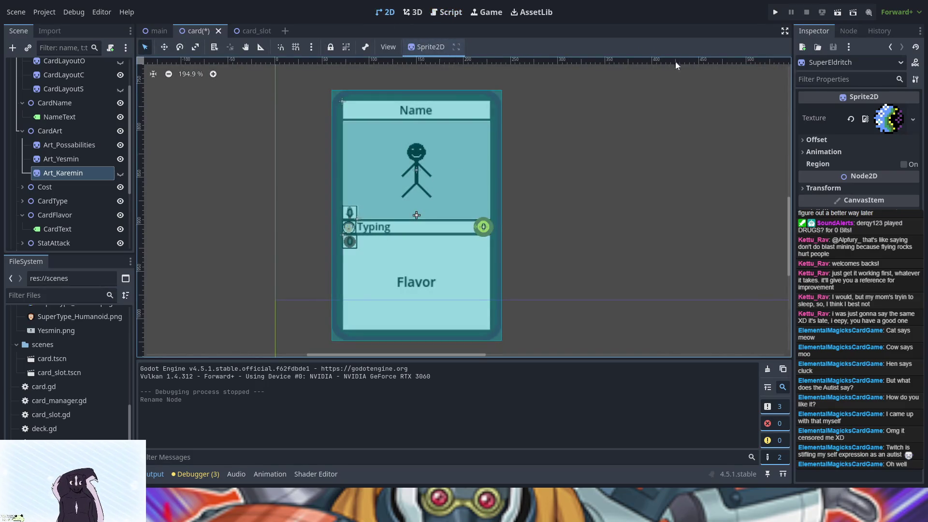
click(773, 15)
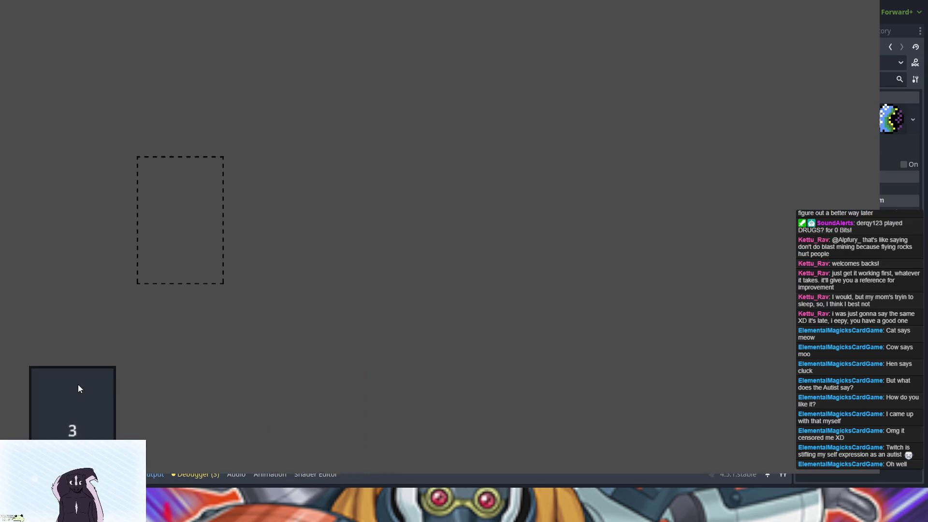
click(78, 384)
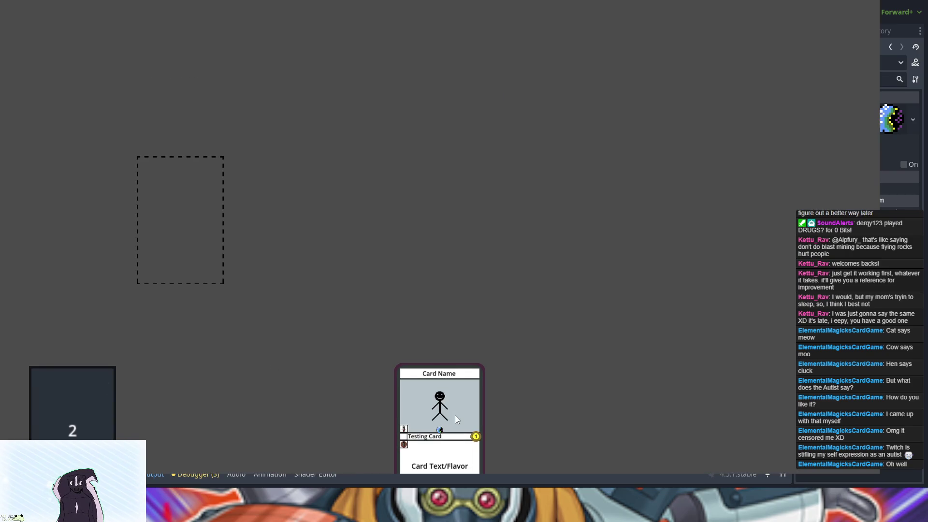
key(F8)
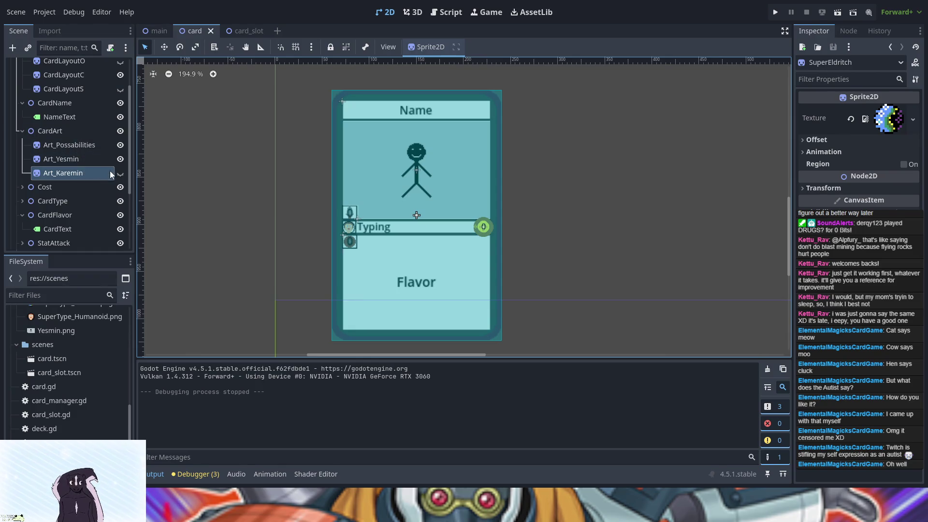
Hide the Art_Yesmin sprite, test-run again, then select the root Card node
click(120, 158)
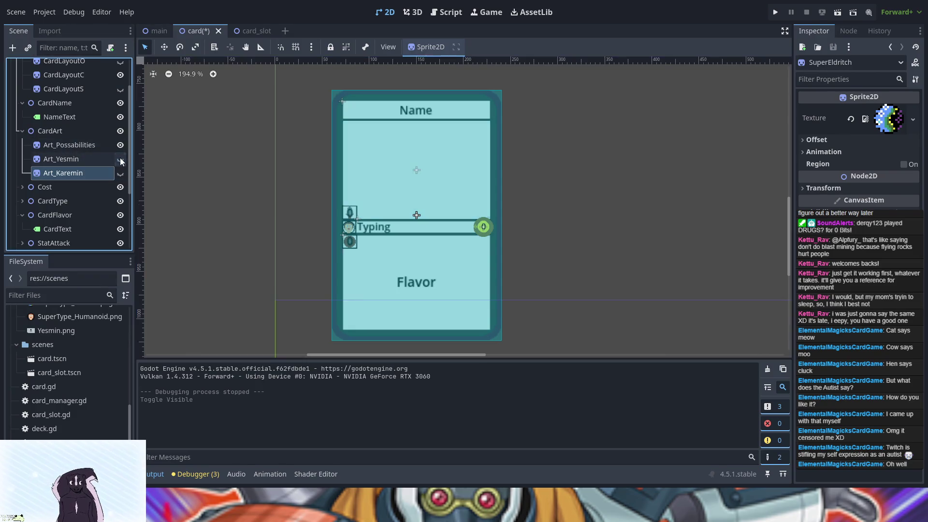
click(775, 12)
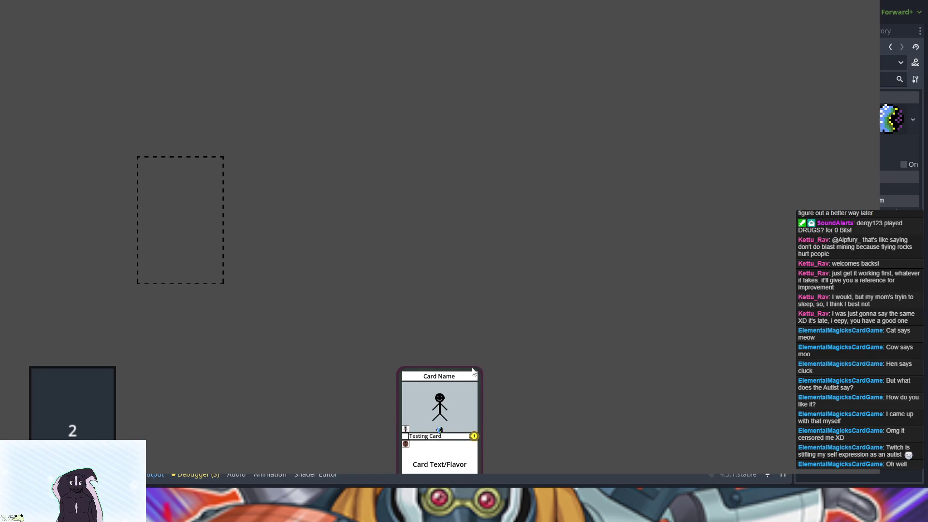
key(Escape)
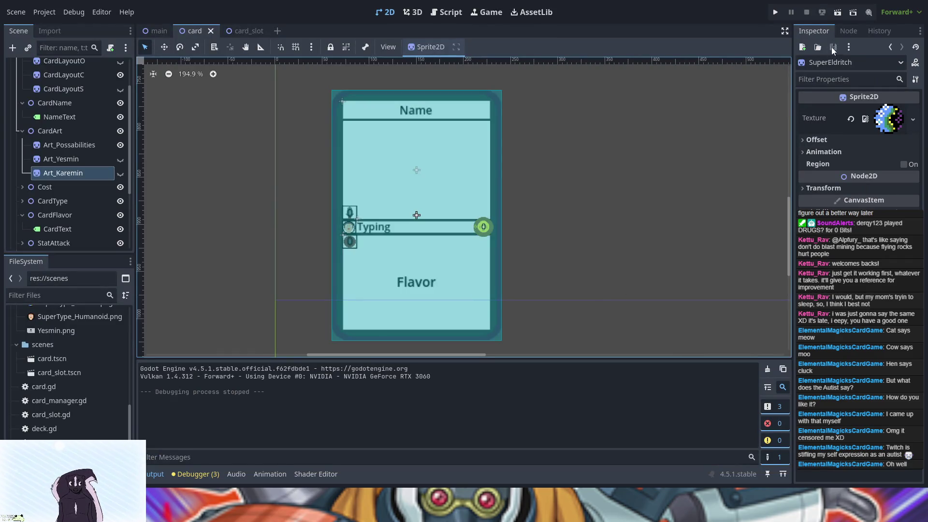
click(841, 33)
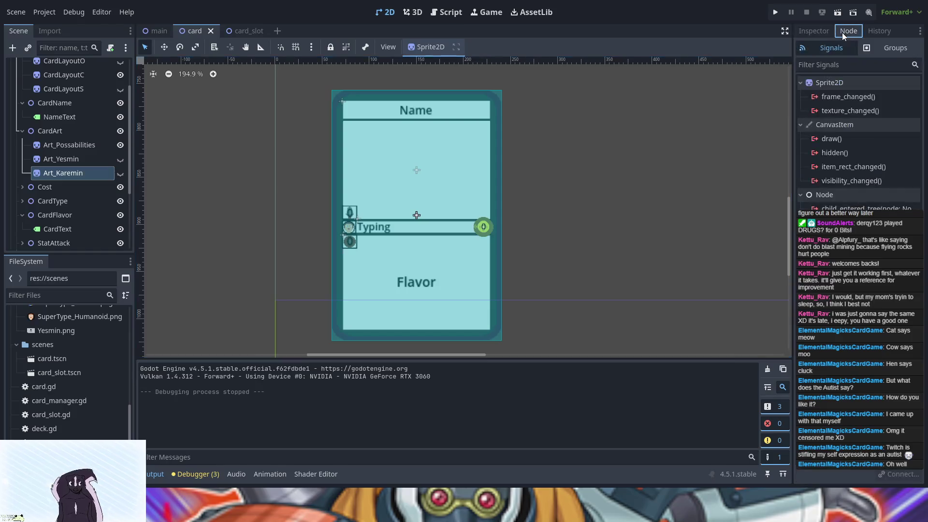
click(826, 31)
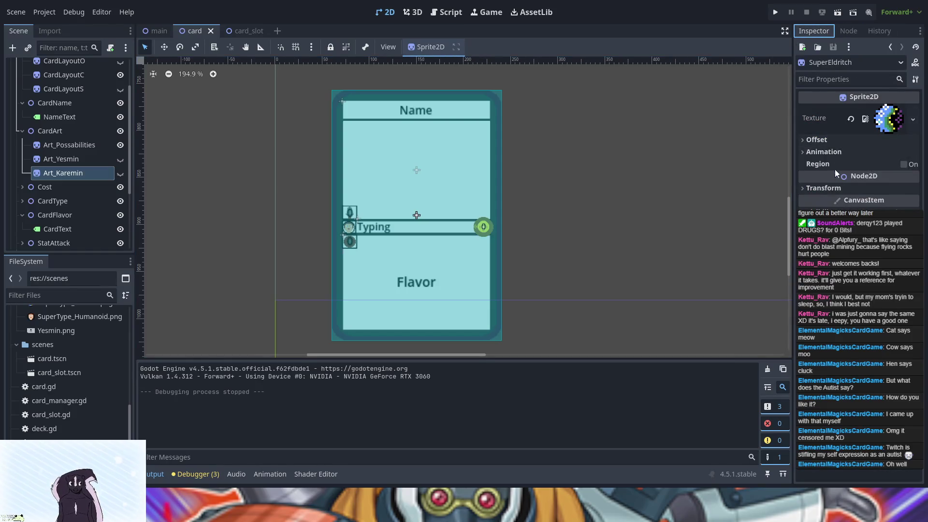
scroll(53, 89, up, 3)
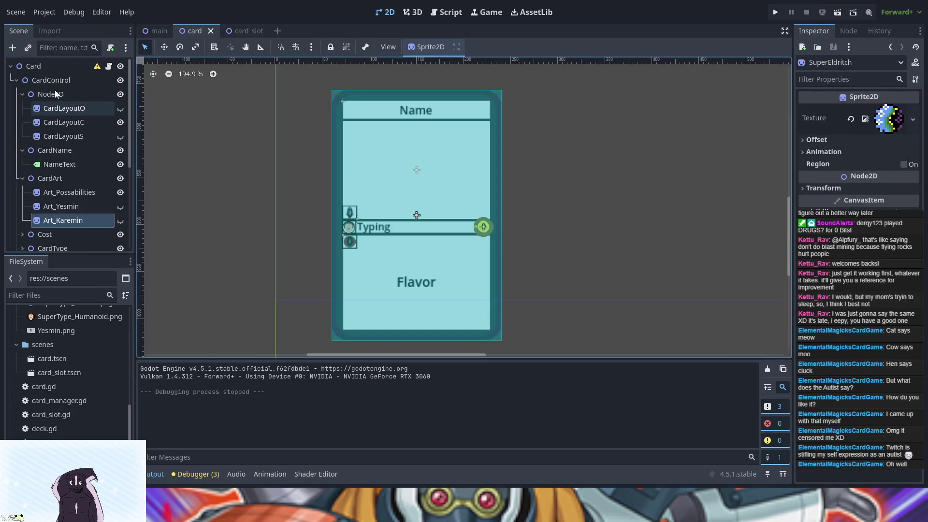
click(41, 66)
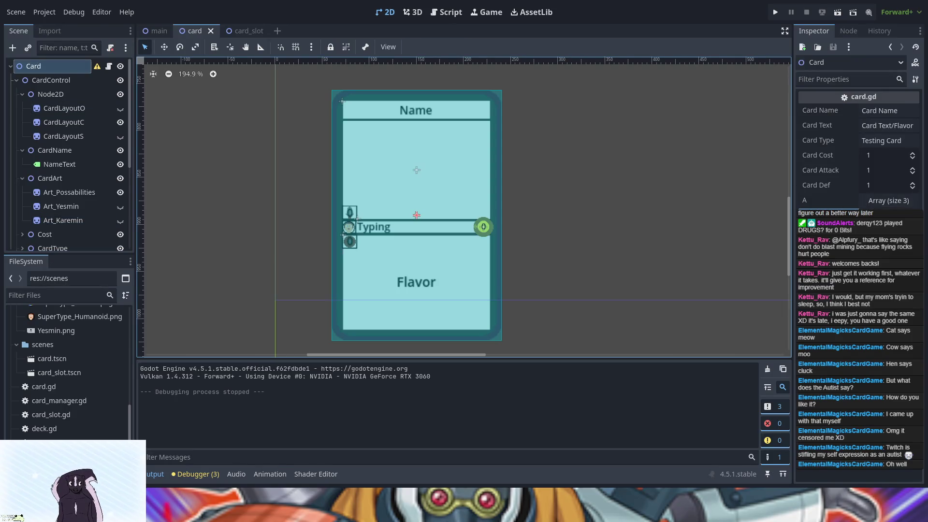
click(445, 12)
scroll(376, 248, up, 8)
scroll(375, 247, down, 3)
scroll(376, 247, up, 3)
scroll(376, 247, up, 4)
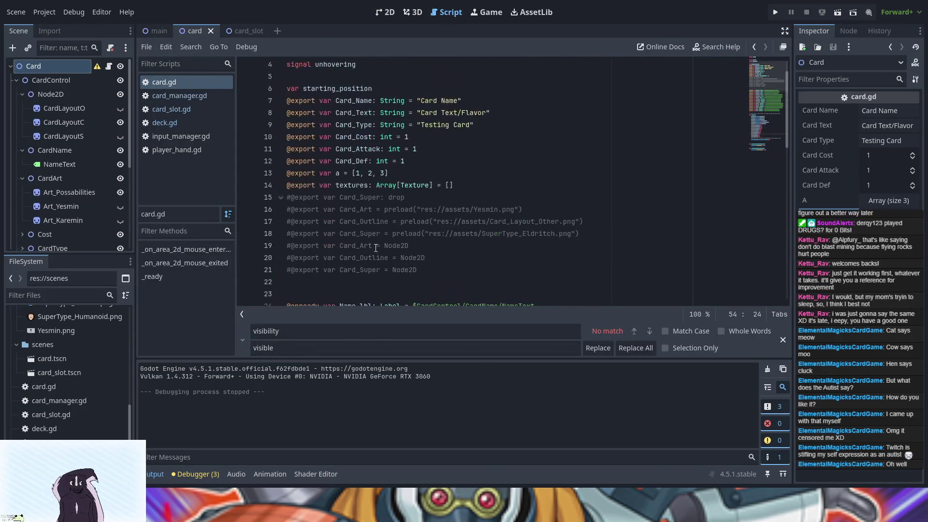
triple_click(350, 182)
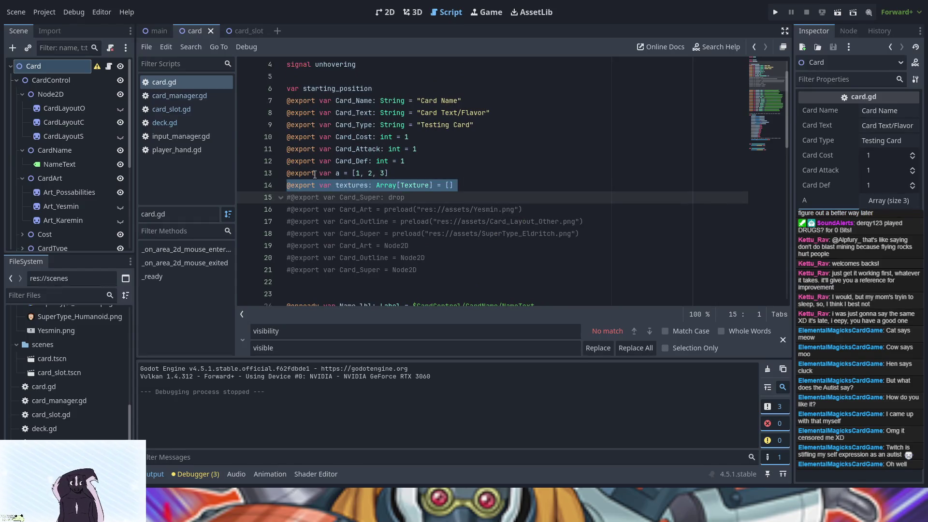
key(BackSpace)
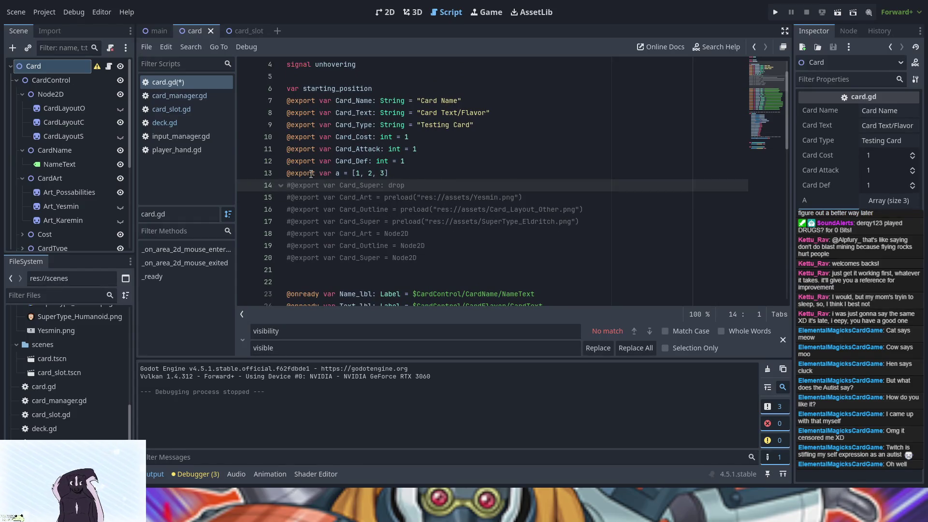
triple_click(324, 173)
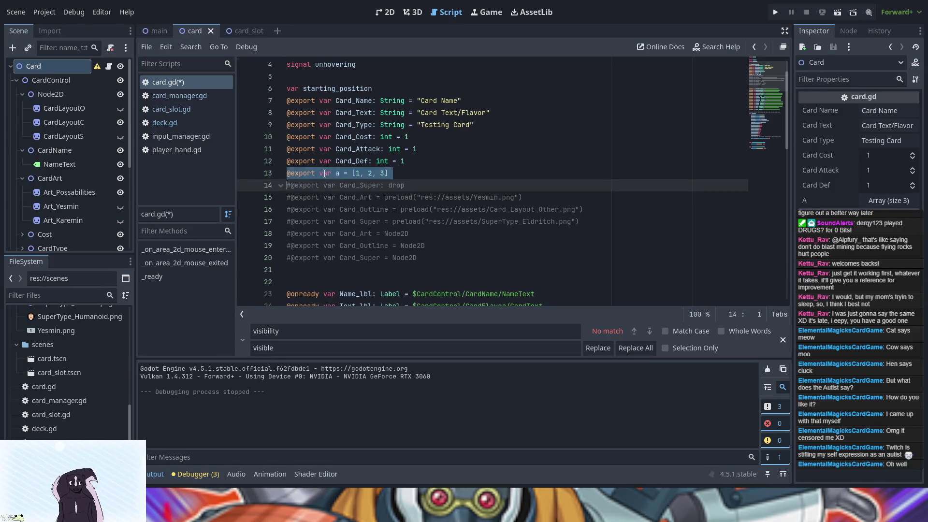
key(BackSpace)
scroll(324, 173, down, 4)
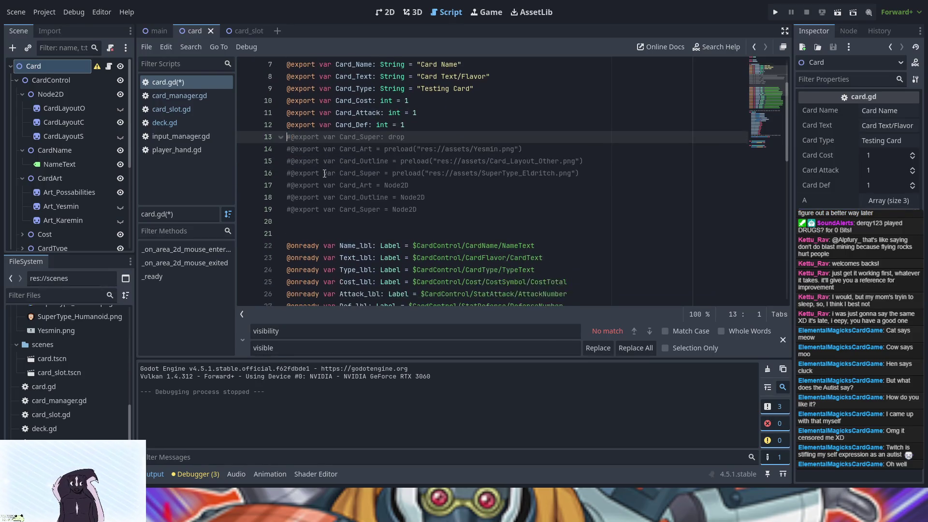
scroll(325, 173, down, 4)
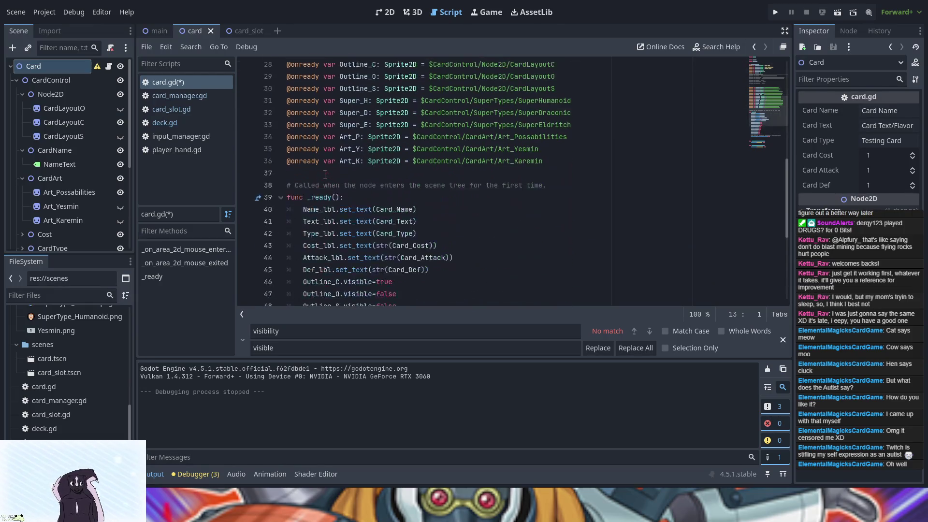
scroll(324, 174, up, 7)
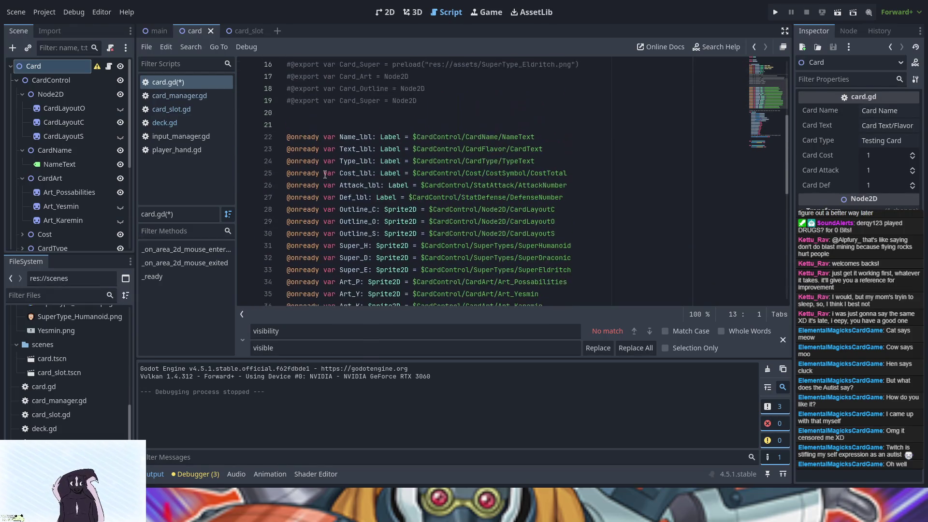
click(432, 160)
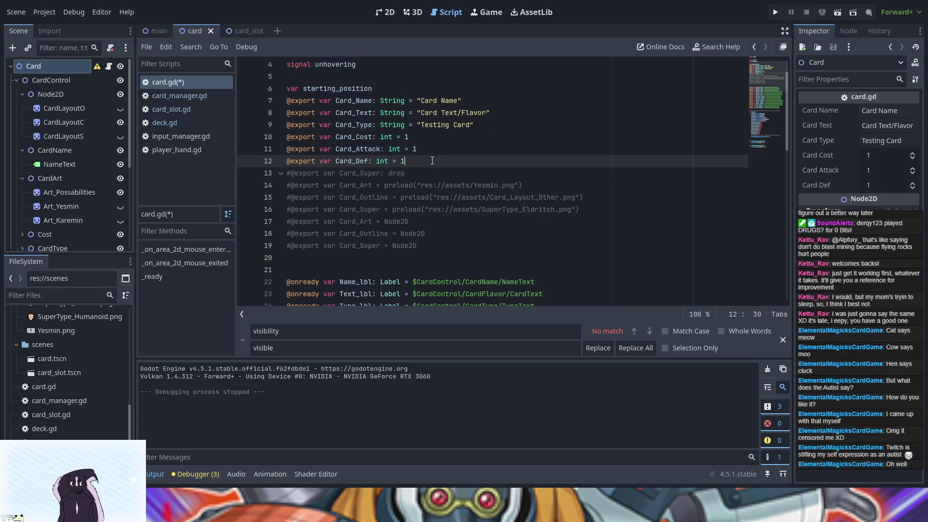
key(Return)
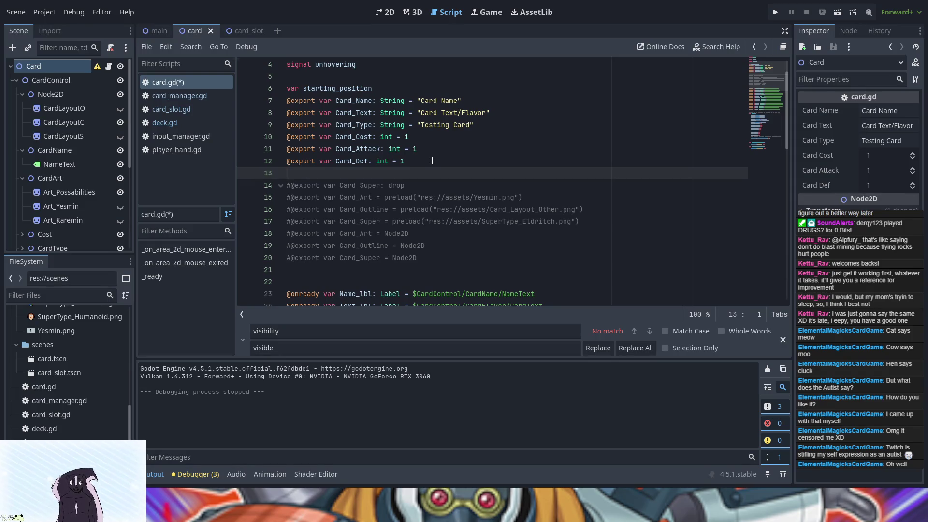
key(BackSpace)
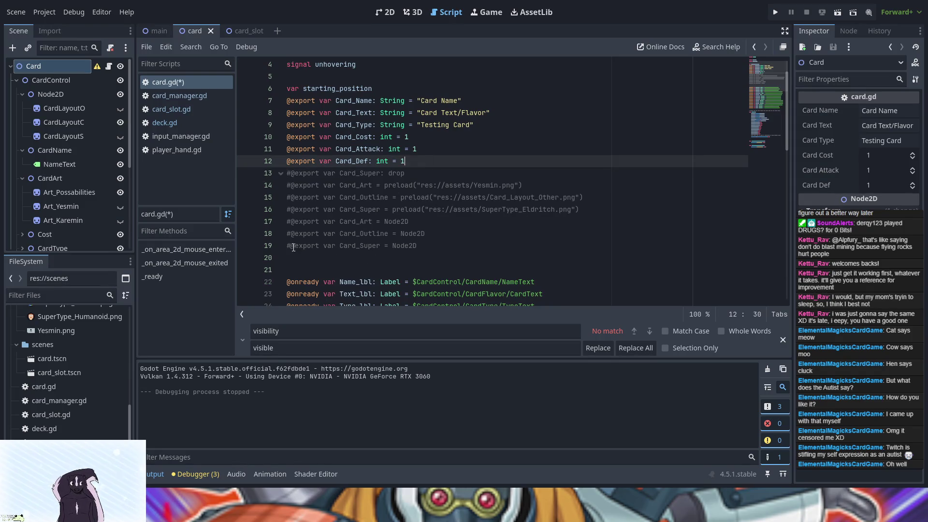
Uncomment the Card_Art, Card_Outline and Card_Super Node2D export lines
click(290, 245)
key(BackSpace)
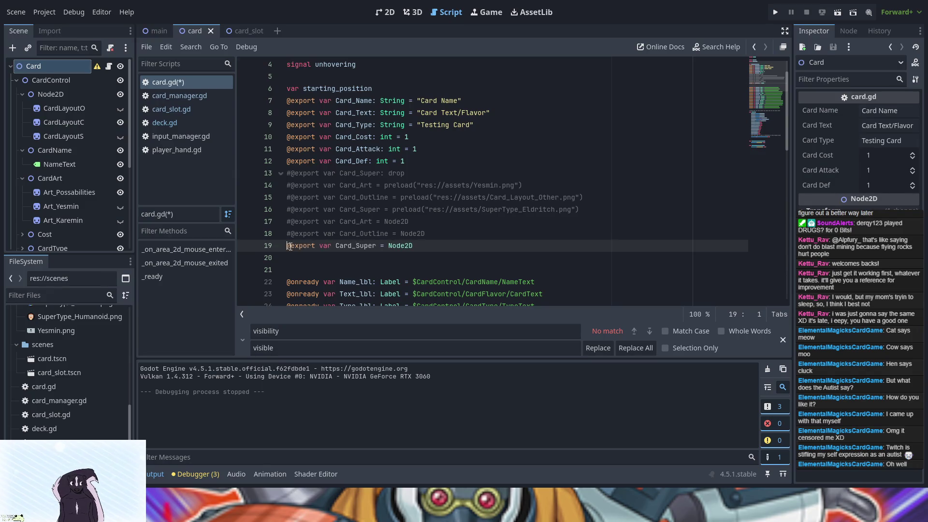
key(Up)
key(Tab)
key(Up)
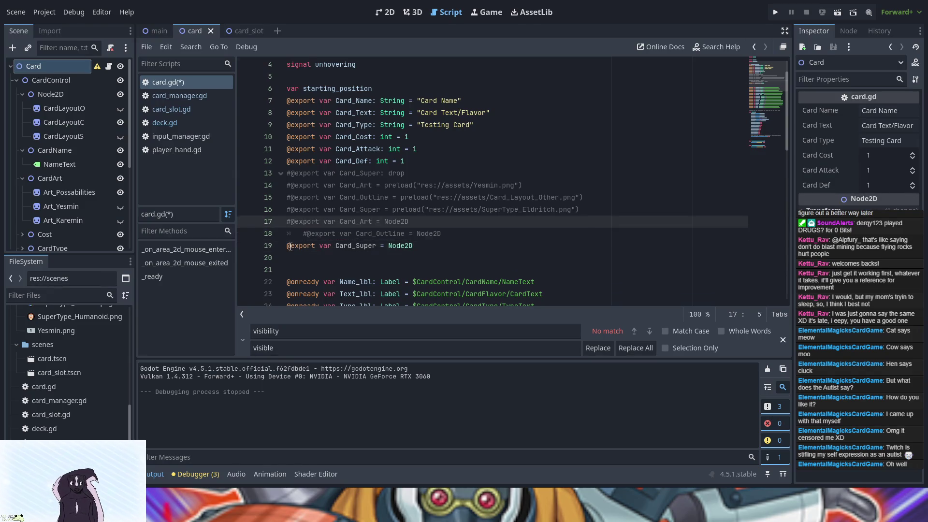
key(Down)
key(BackSpace)
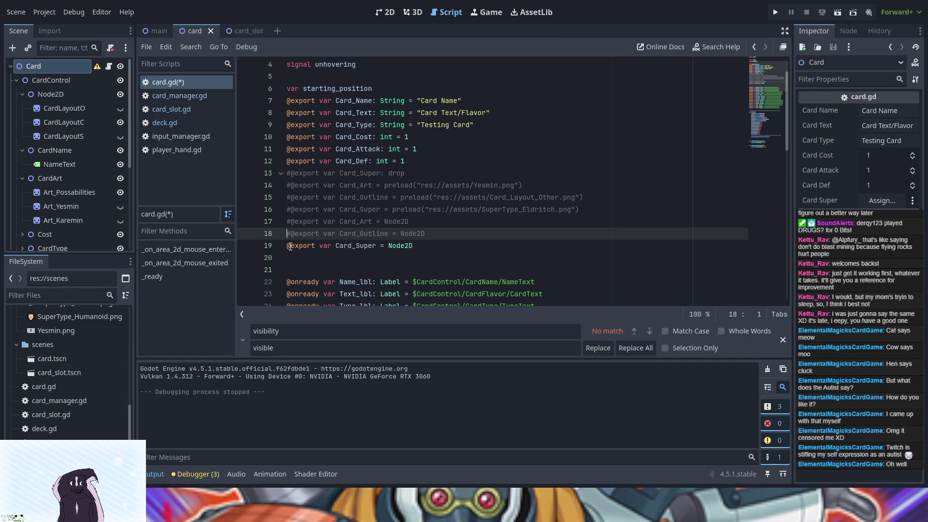
key(Delete)
key(Up)
key(Delete)
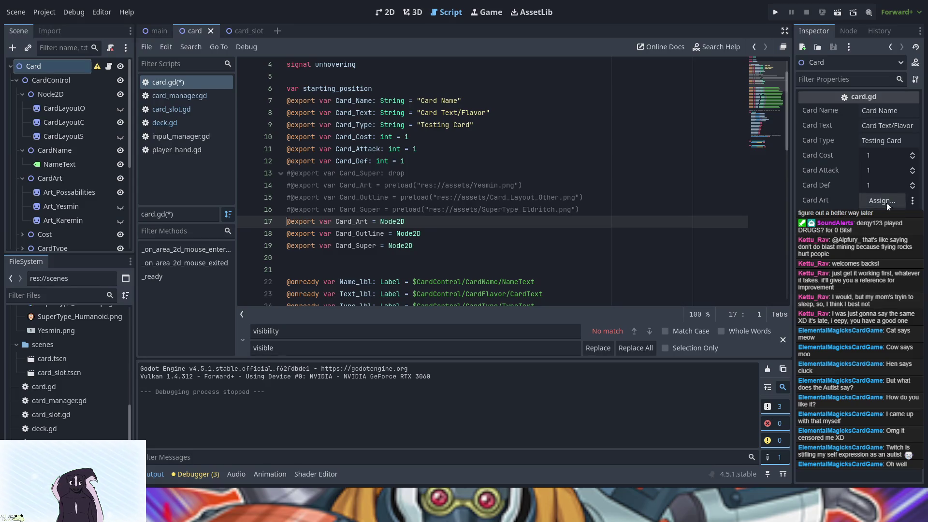
Change Card_Art's export type from Node2D to Sprite2D
click(409, 230)
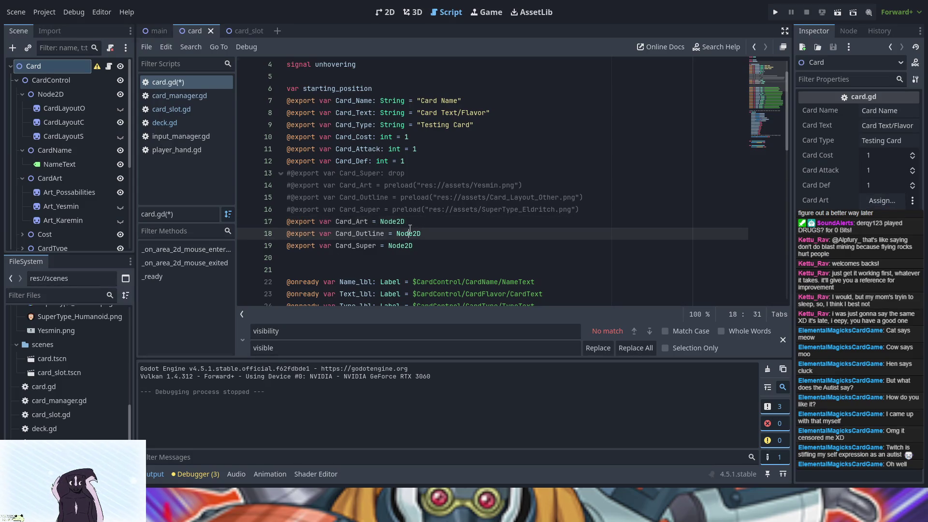
double_click(389, 221)
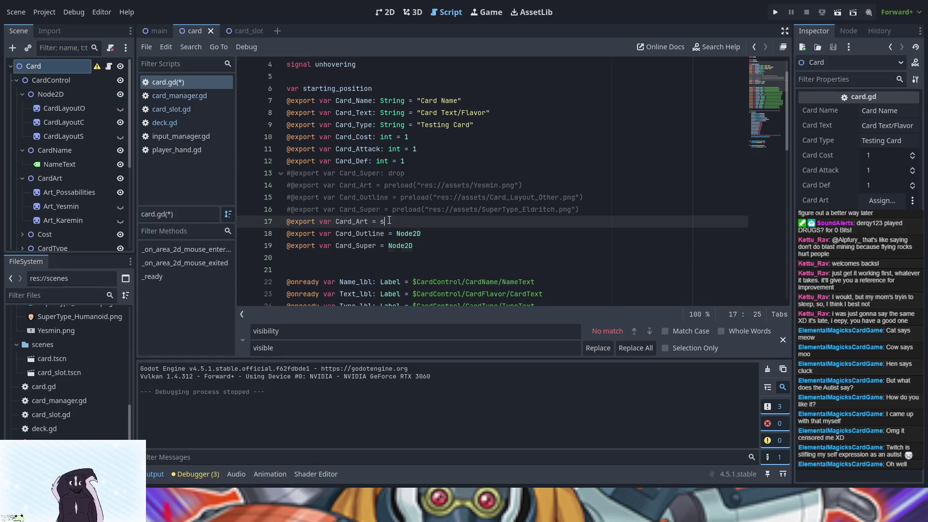
text(sprite)
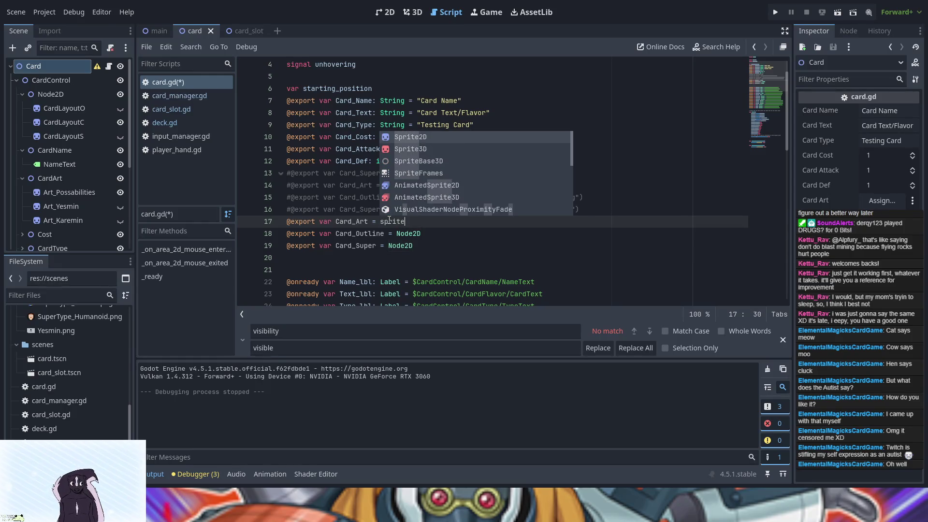
key(Return)
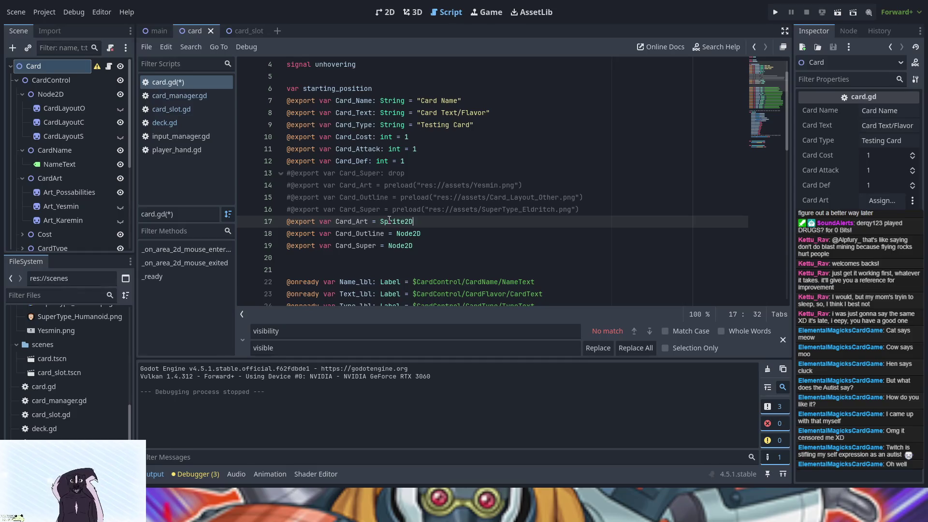
click(875, 199)
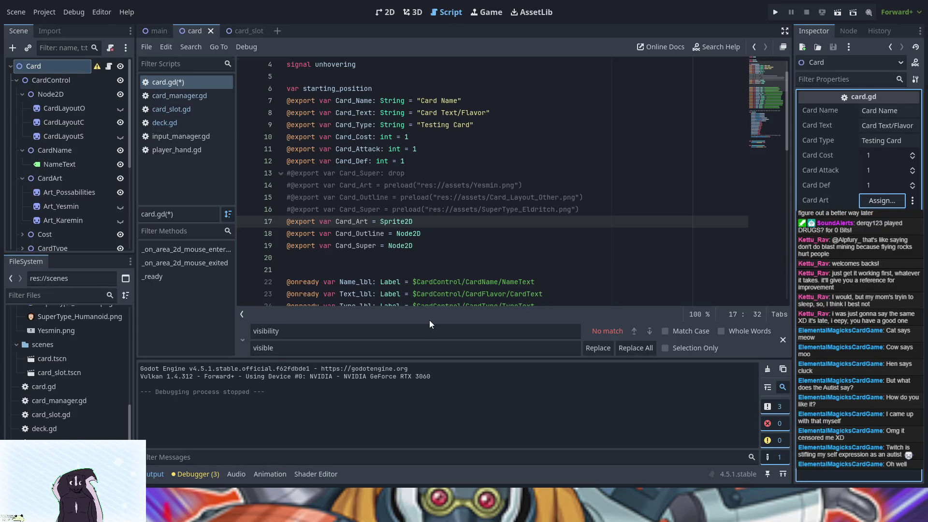
Change Card_Art's export type back to Node2D, copying it from the Card_Outline line
double_click(431, 218)
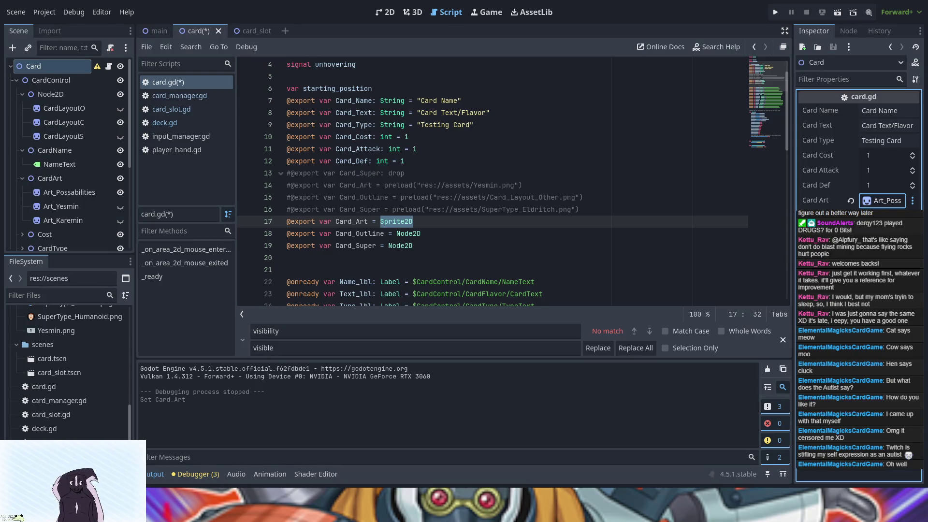
click(408, 233)
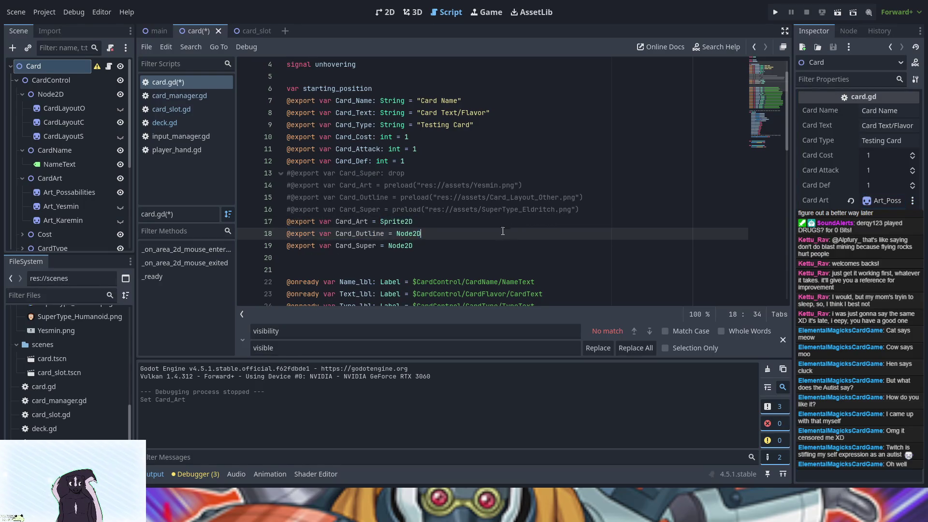
double_click(408, 233)
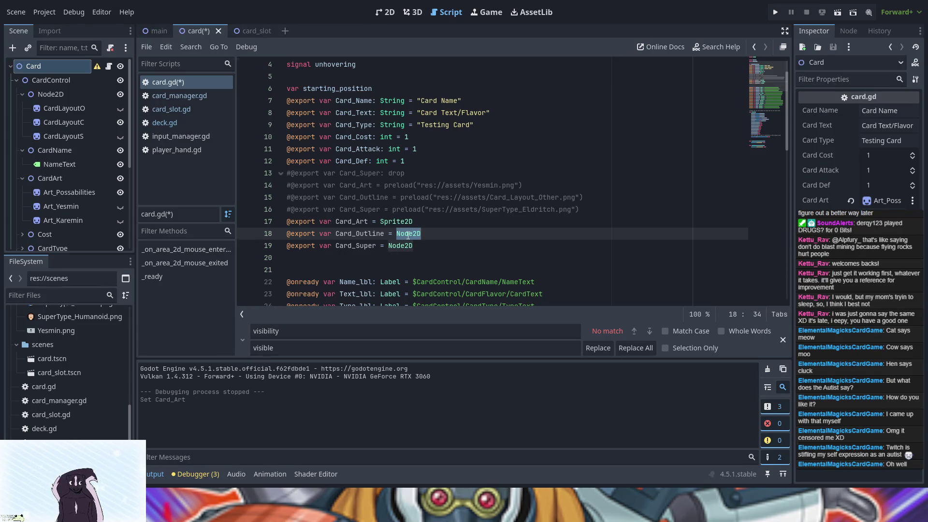
double_click(396, 222)
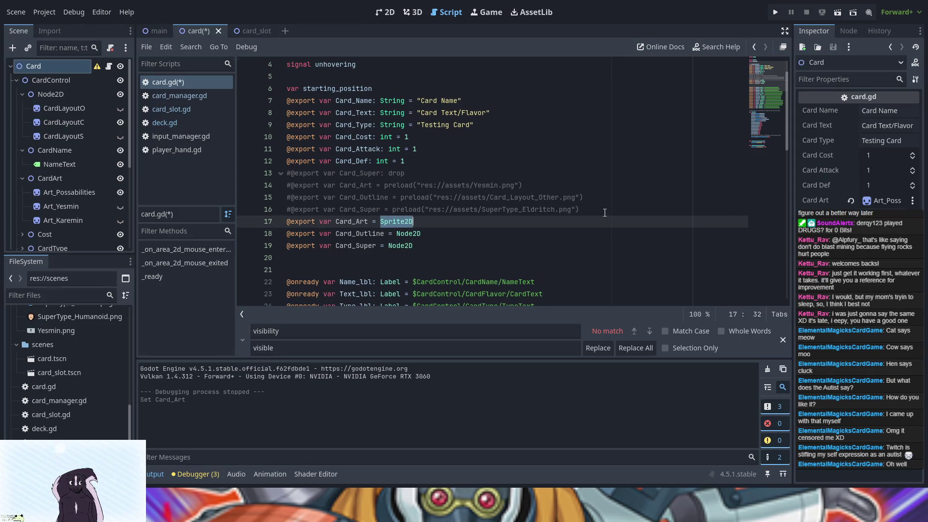
text(sprite)
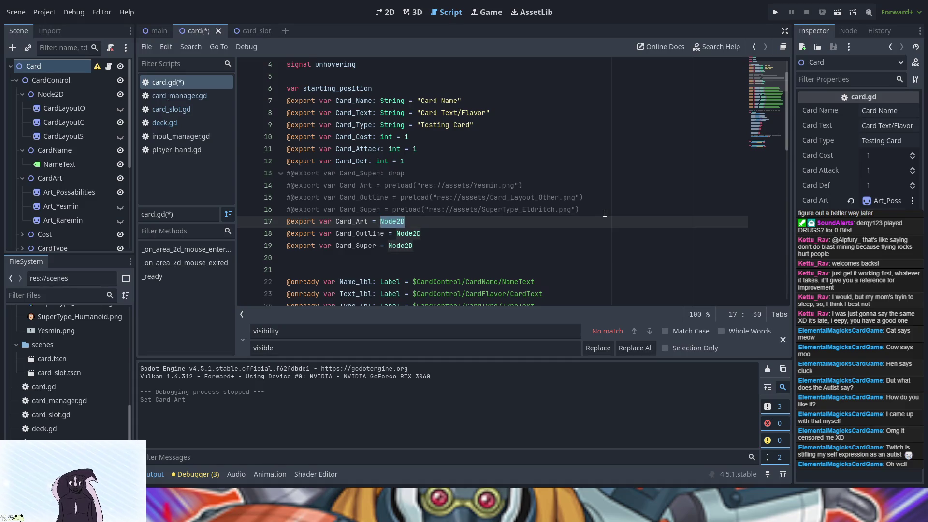
click(423, 221)
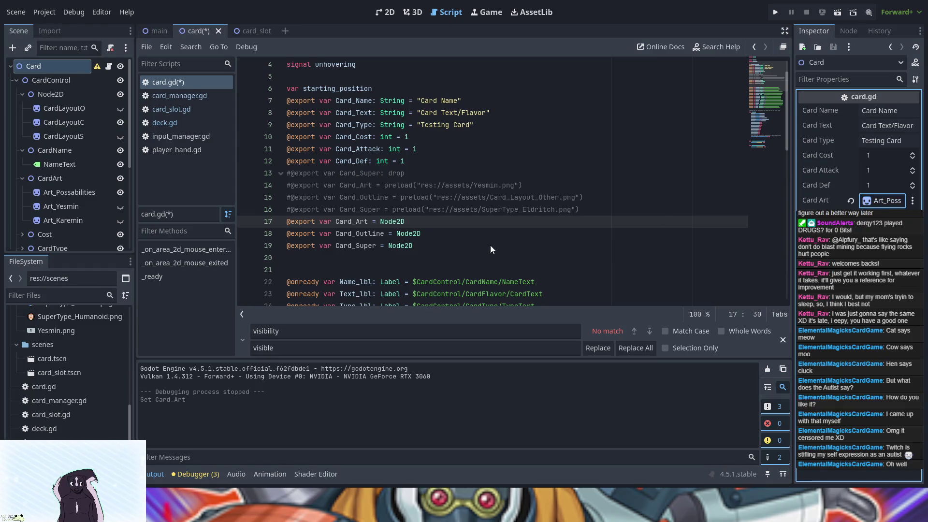
Assign CardArt to the Card Art property and select the Node2D holding the layouts
click(409, 233)
click(821, 200)
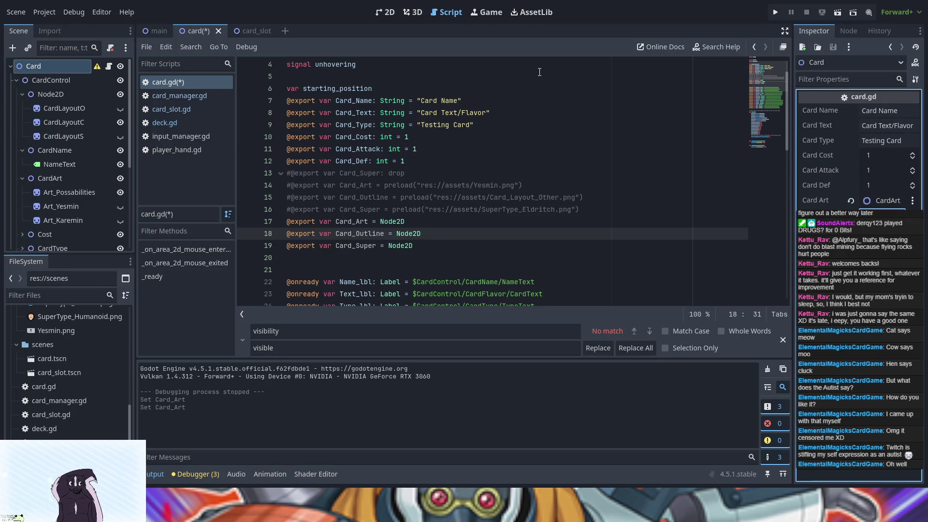
click(50, 94)
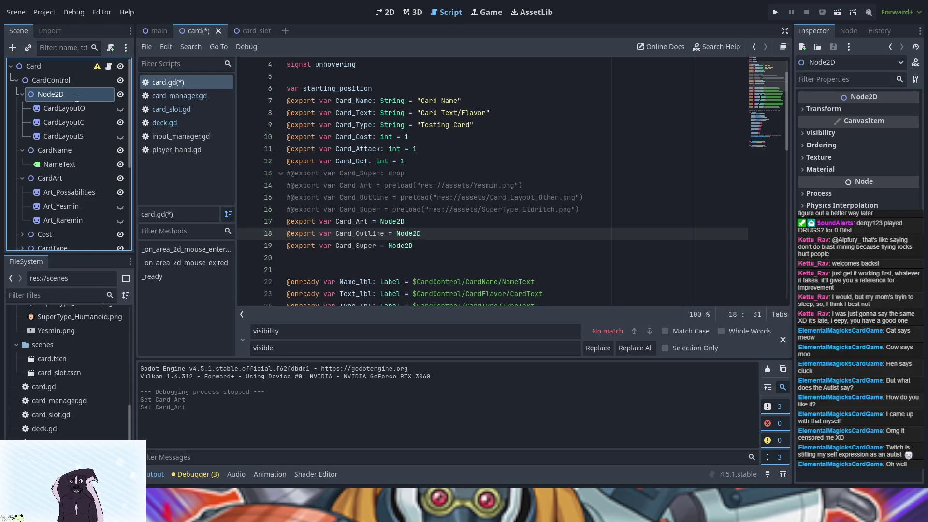
Rename the layouts Node2D to Outlines and assign the Card's Card Outline and Card Super nodes
text(Outlines)
key(Return)
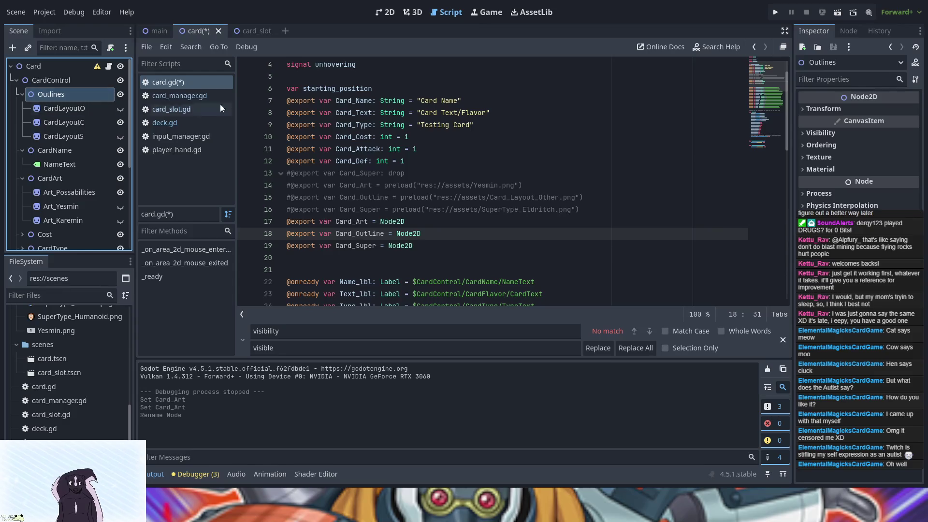
click(35, 65)
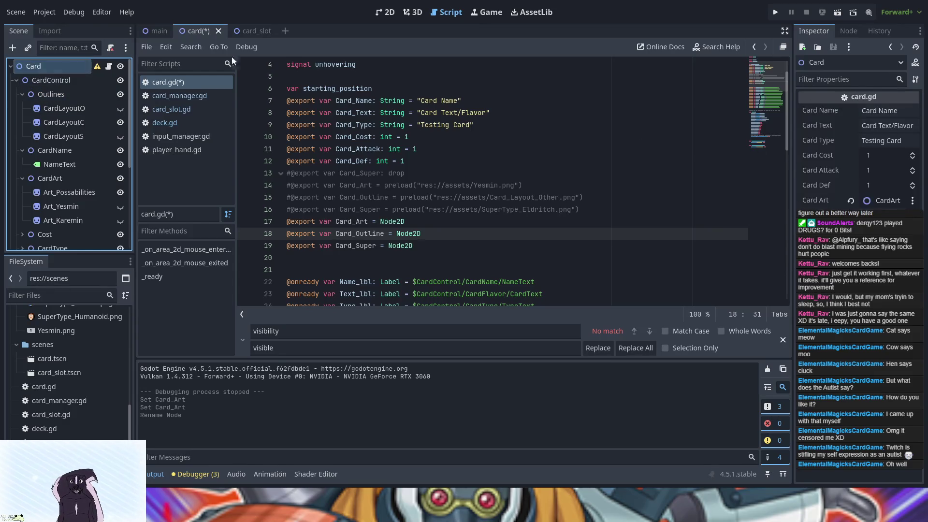
click(884, 214)
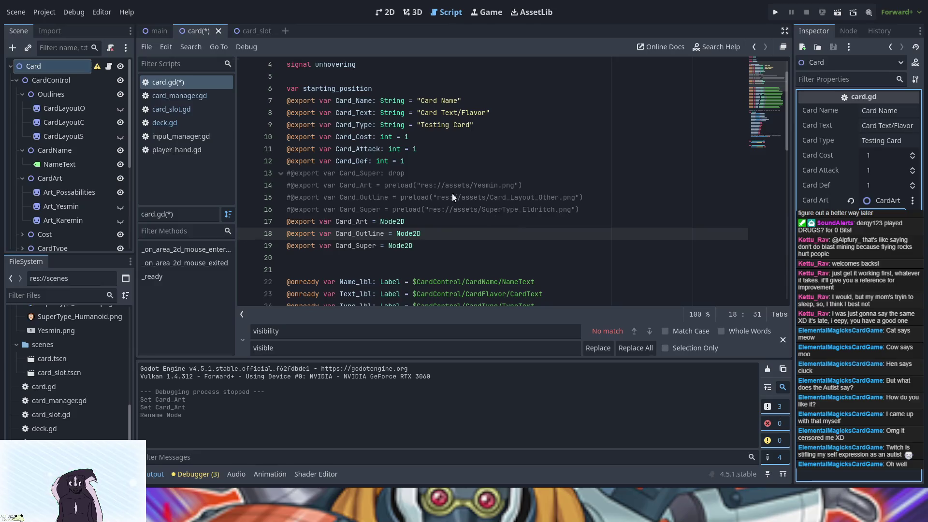
shift+click(434, 160)
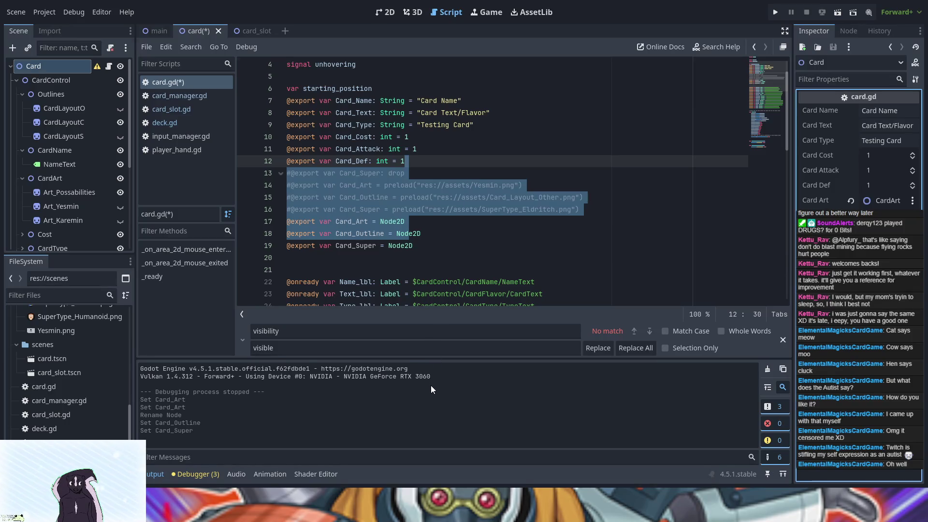
click(496, 264)
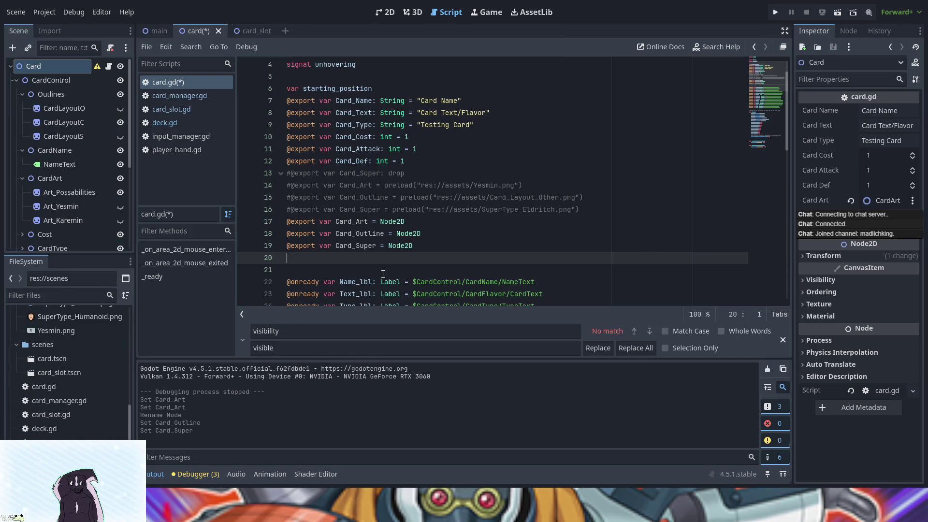
scroll(383, 274, down, 8)
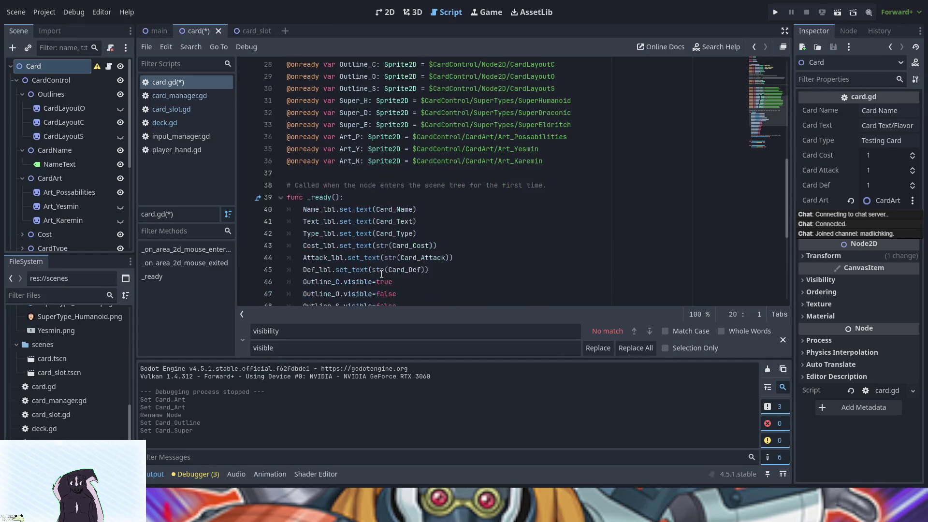
scroll(381, 274, down, 4)
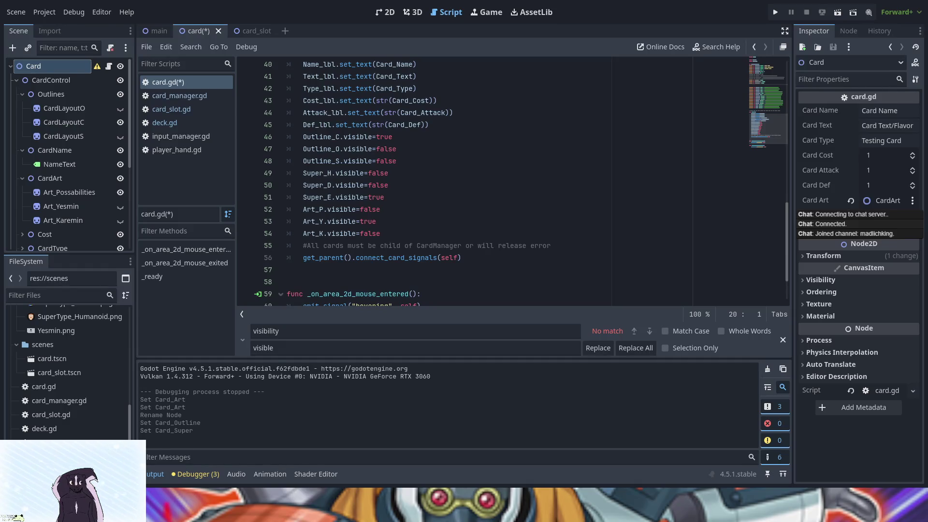
Start typing 'var' on empty line 37 of card.gd, then remove the stray text
scroll(335, 254, up, 10)
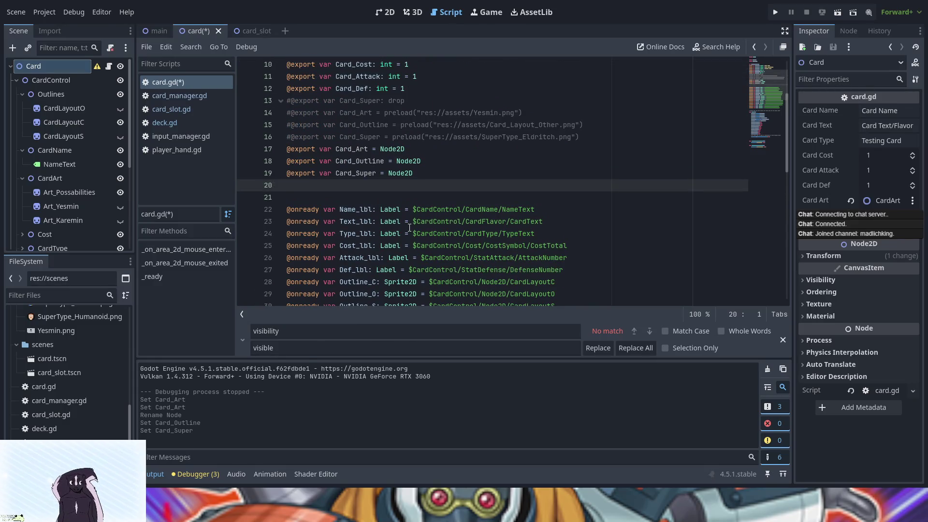
scroll(404, 224, down, 6)
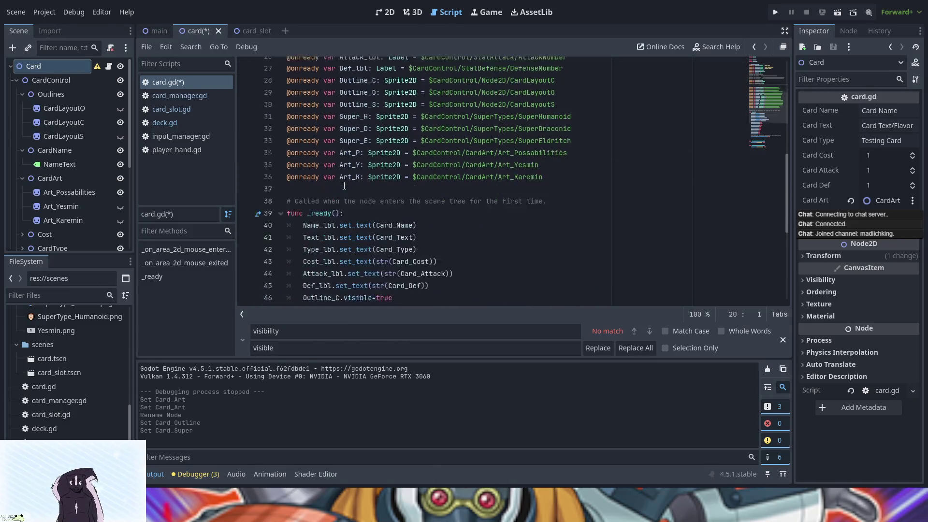
scroll(345, 185, down, 1)
scroll(344, 186, down, 3)
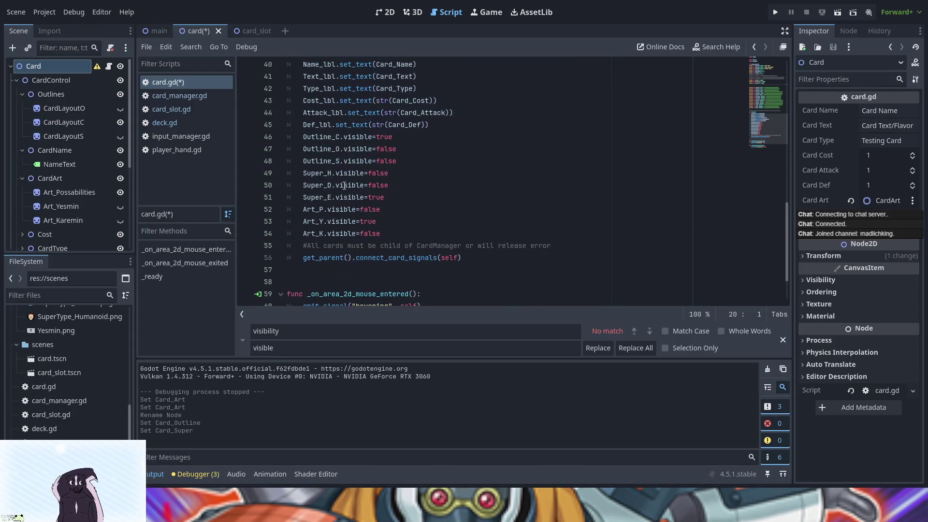
click(304, 138)
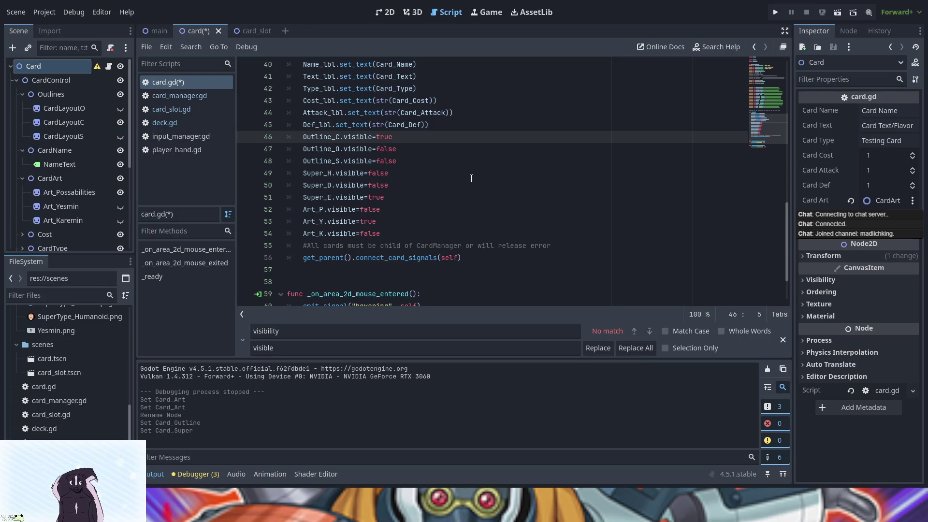
scroll(471, 179, up, 9)
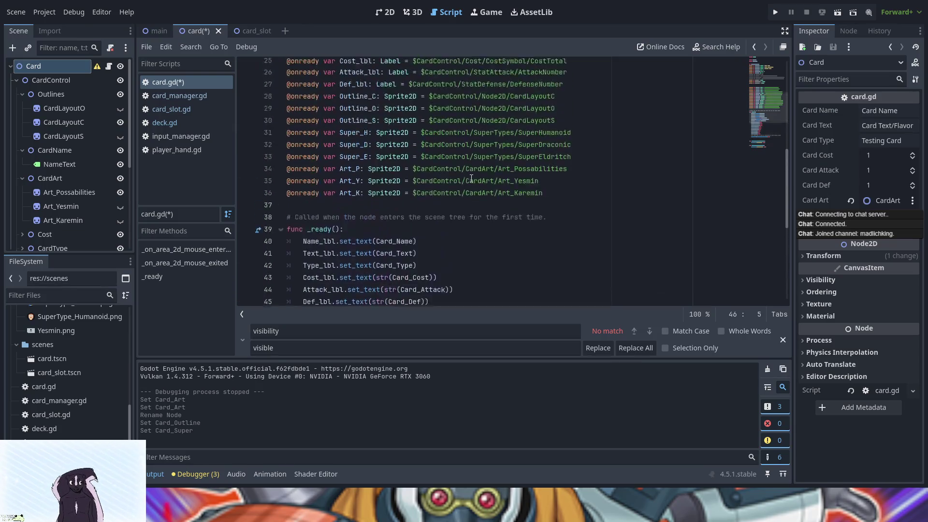
scroll(471, 178, down, 3)
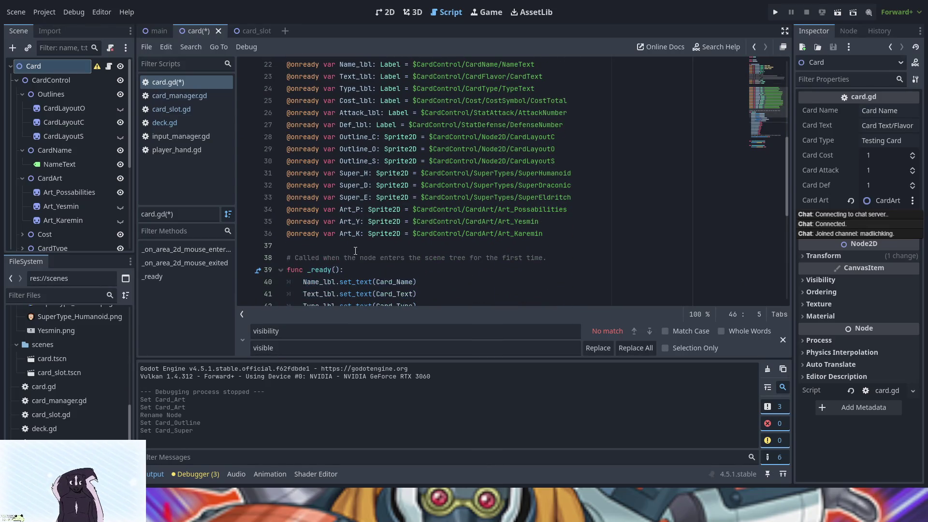
scroll(356, 255, down, 2)
scroll(356, 200, up, 1)
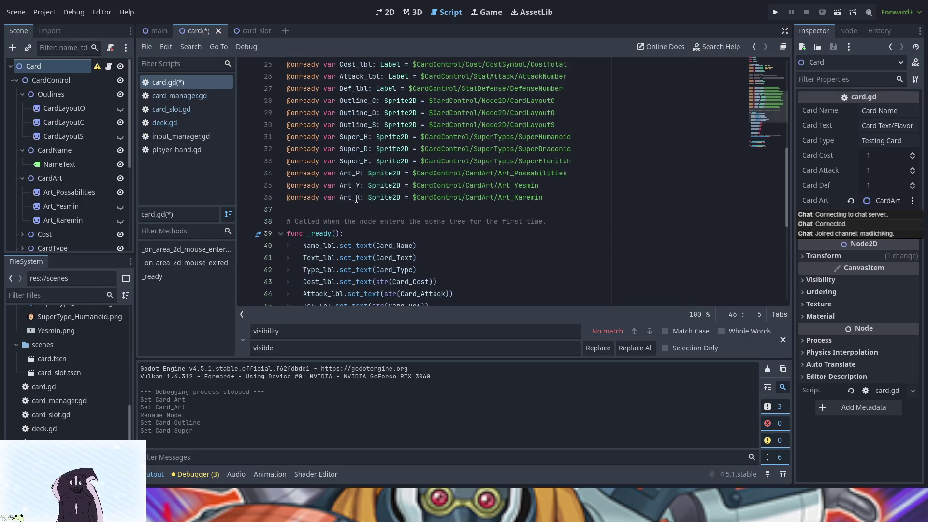
click(379, 211)
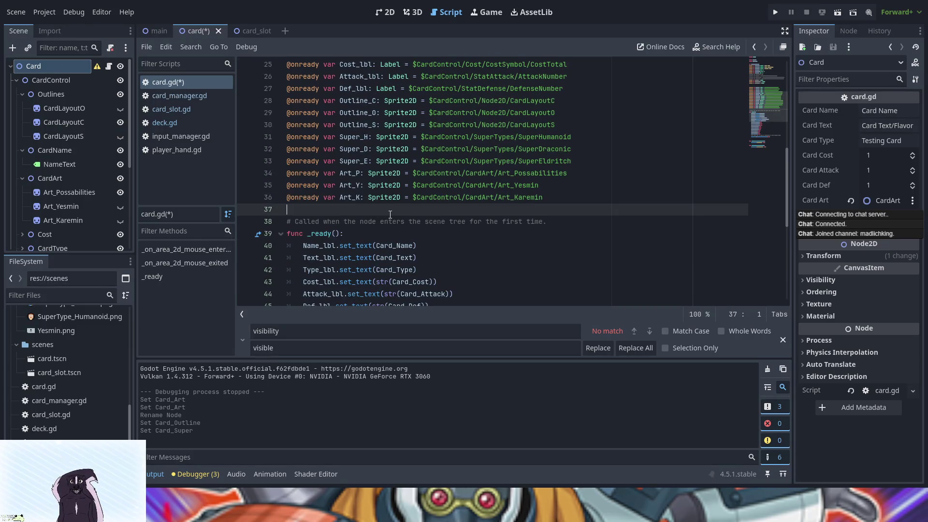
text(var)
key(BackSpace)
key(BackSpace)
key(BackSpace)
Add a blank line above the Outline_C visibility line and type the comment '#make vari'
scroll(393, 220, down, 1)
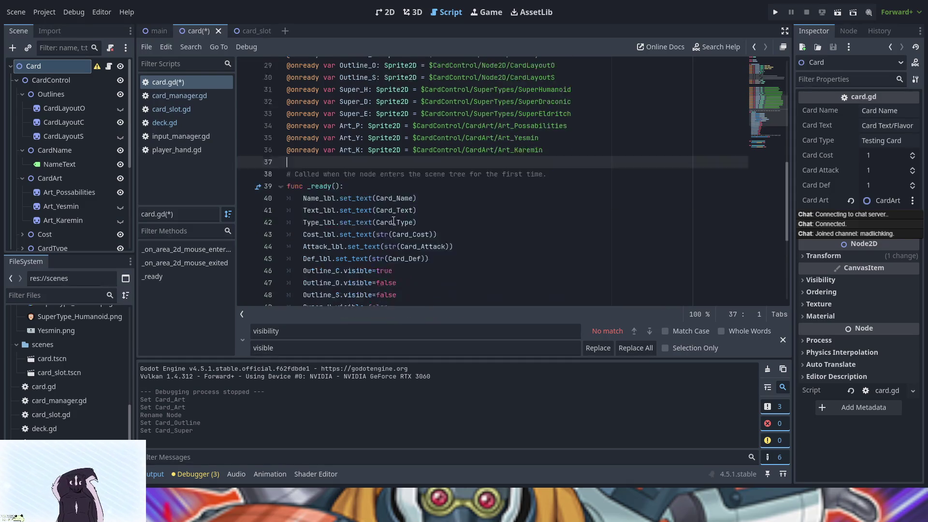
scroll(393, 220, down, 3)
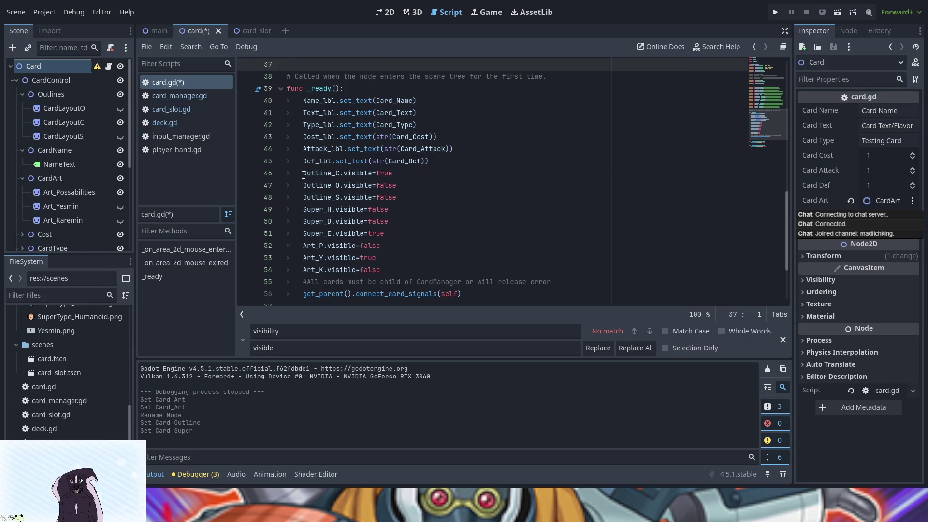
click(303, 175)
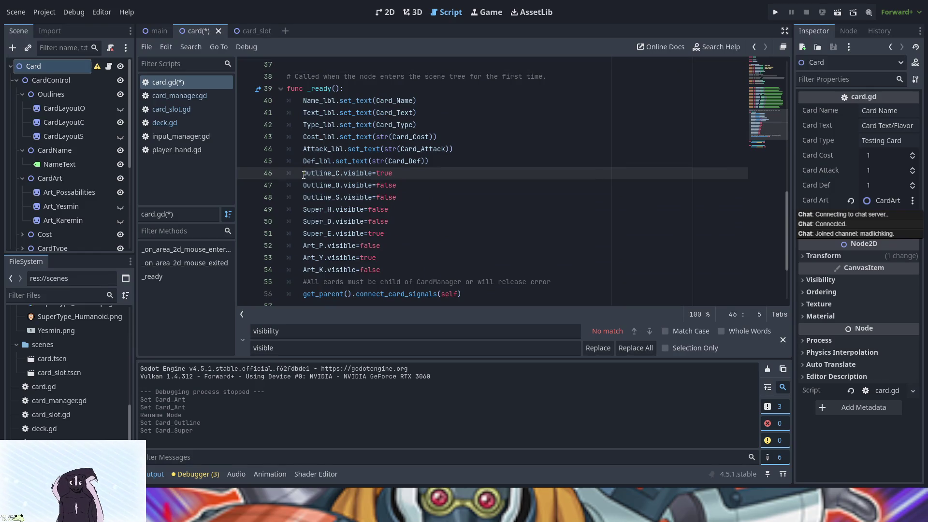
drag(303, 175, 404, 193)
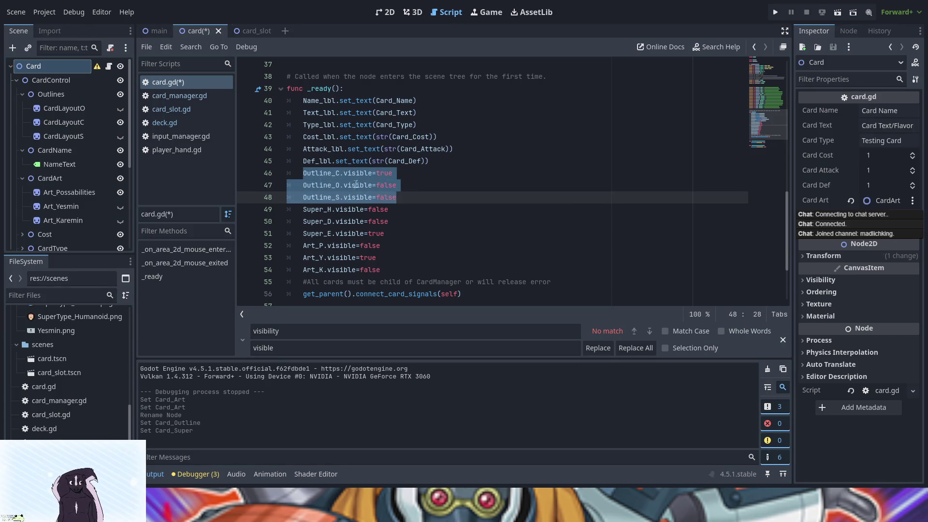
click(303, 173)
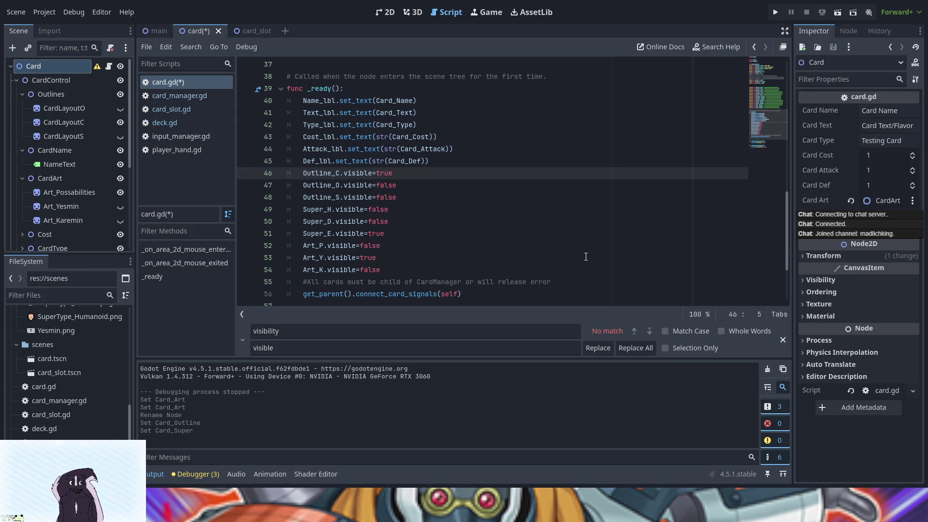
key(Return)
key(Up)
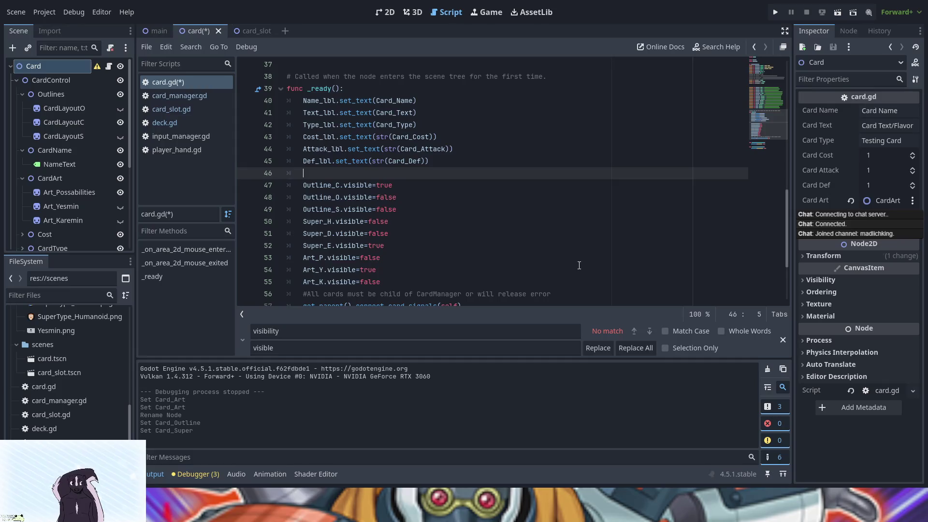
scroll(582, 264, up, 10)
scroll(449, 173, up, 1)
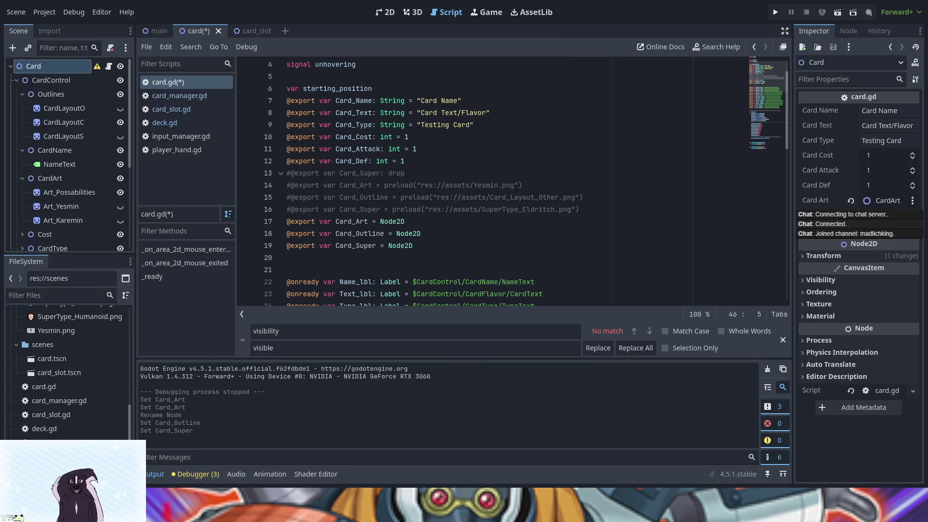
scroll(384, 278, down, 11)
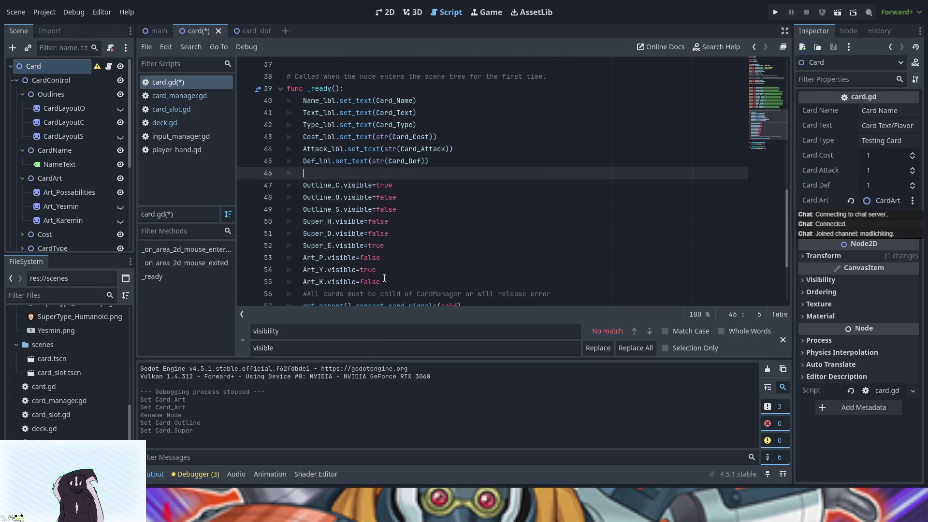
text(#make)
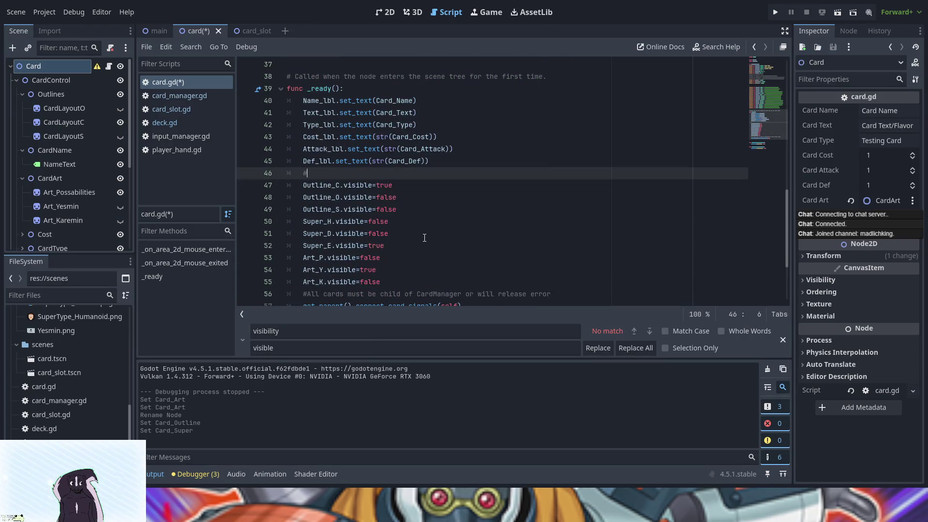